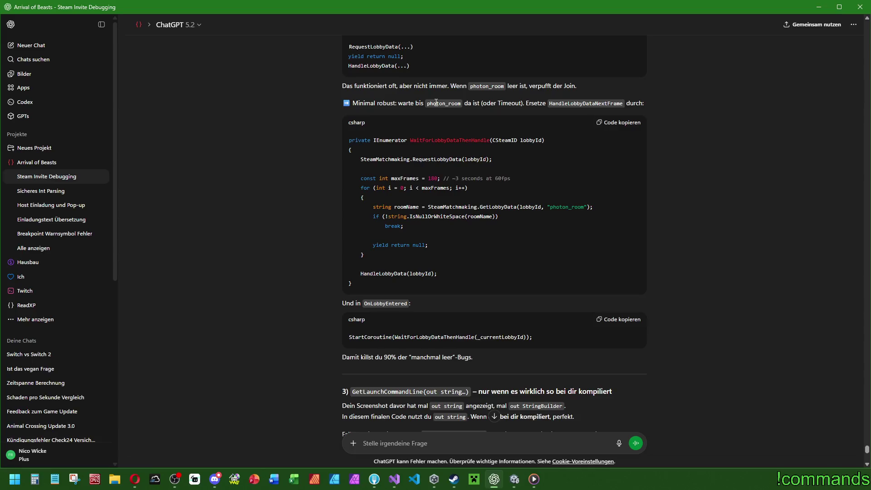
# Read through ChatGPT's suggested photon_room lobby-data fix and its test steps.
pyautogui.doubleClick(440, 103)
pyautogui.scroll(2, 450, 116)
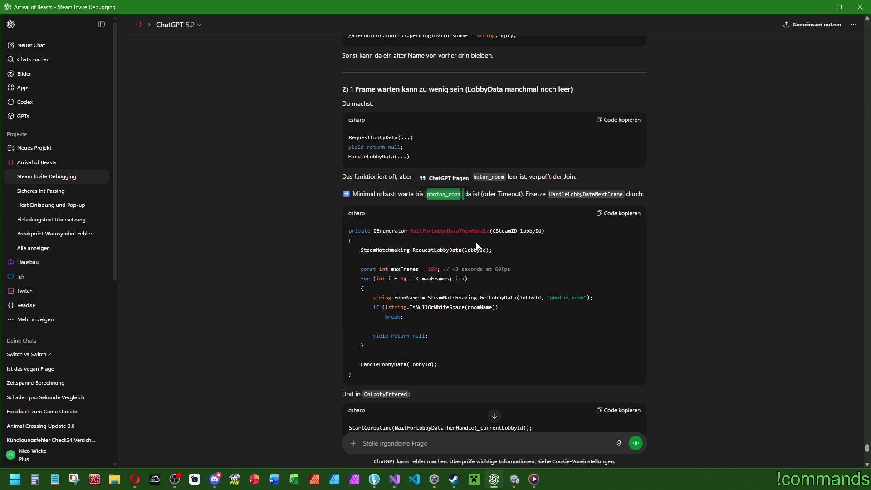
pyautogui.scroll(-2, 498, 250)
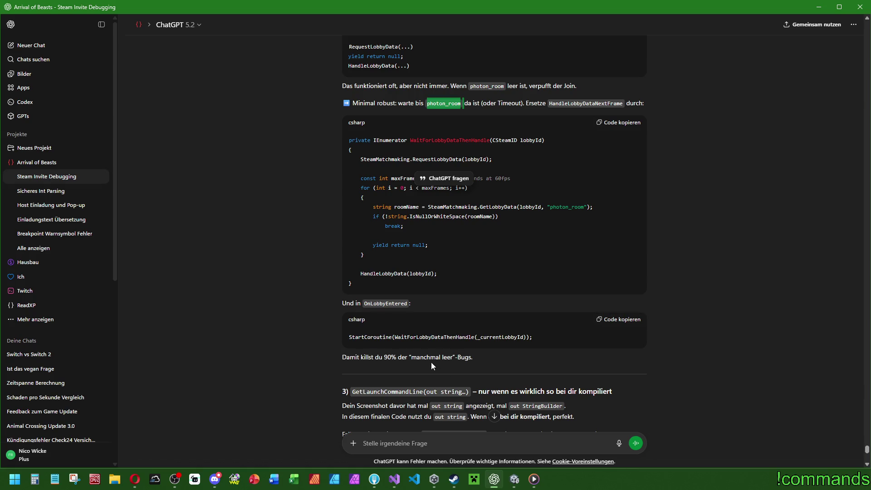
pyautogui.scroll(-4, 440, 359)
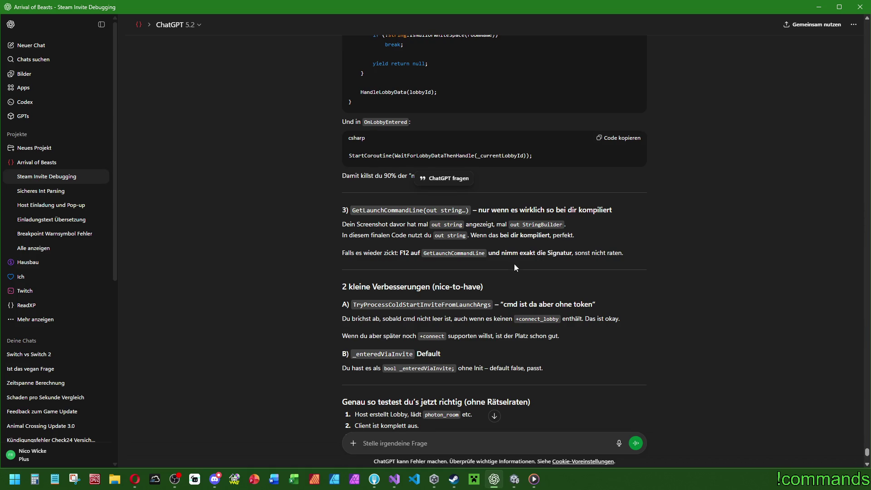
pyautogui.scroll(-6, 514, 267)
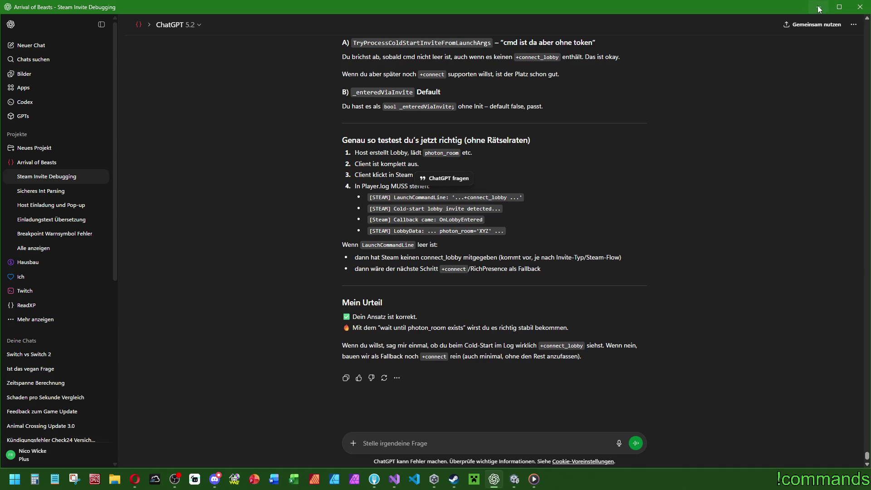
# Minimise the chat, Save All scripts in Visual Studio, and return to Unity to recompile.
pyautogui.click(819, 6)
pyautogui.click(81, 26)
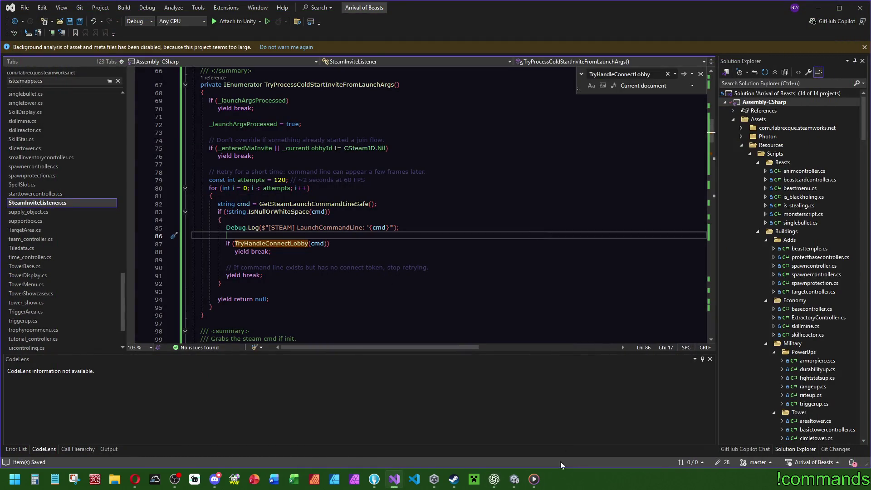
pyautogui.click(514, 479)
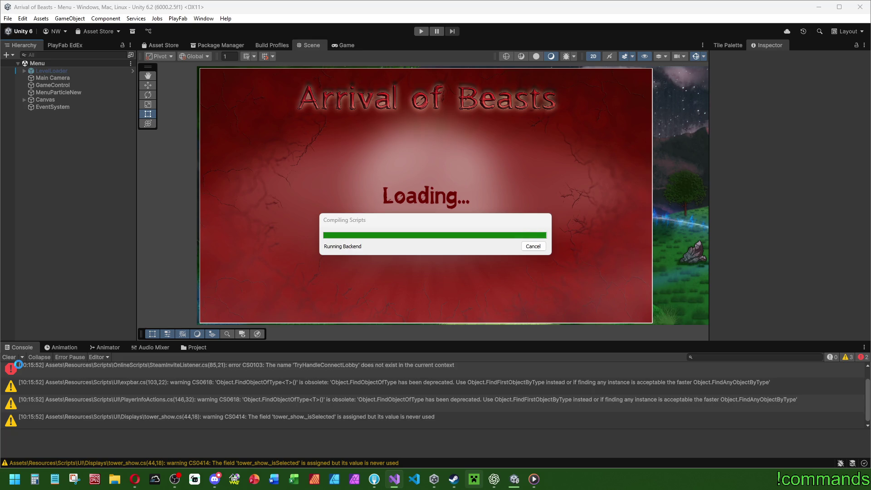
# Clear the old Console warnings and open File > Build Profiles.
pyautogui.click(8, 358)
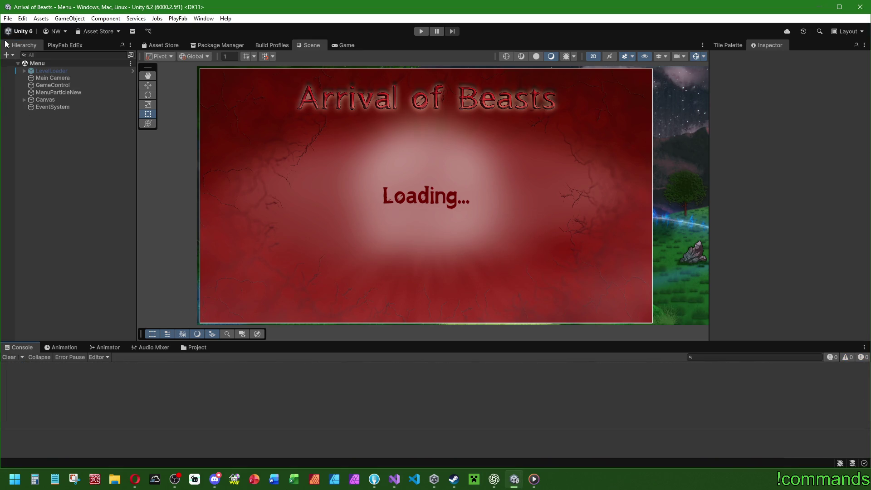
pyautogui.click(8, 18)
pyautogui.click(8, 19)
pyautogui.click(8, 18)
pyautogui.click(9, 34)
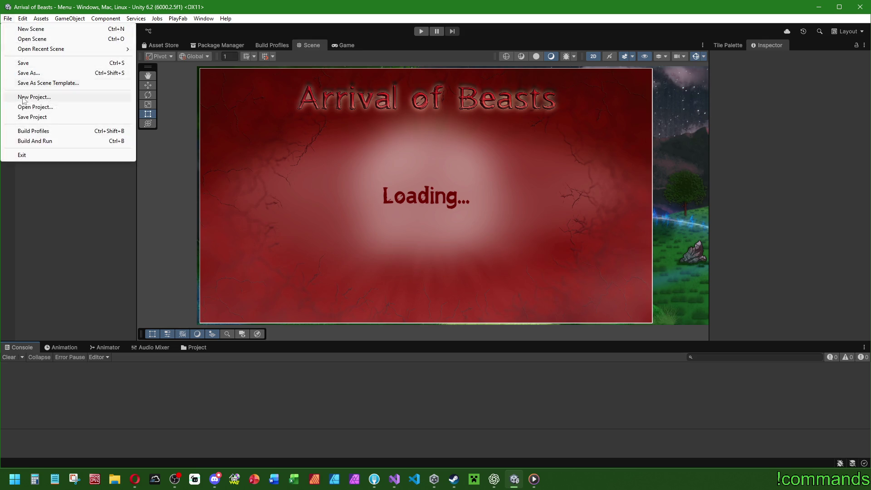
pyautogui.click(27, 132)
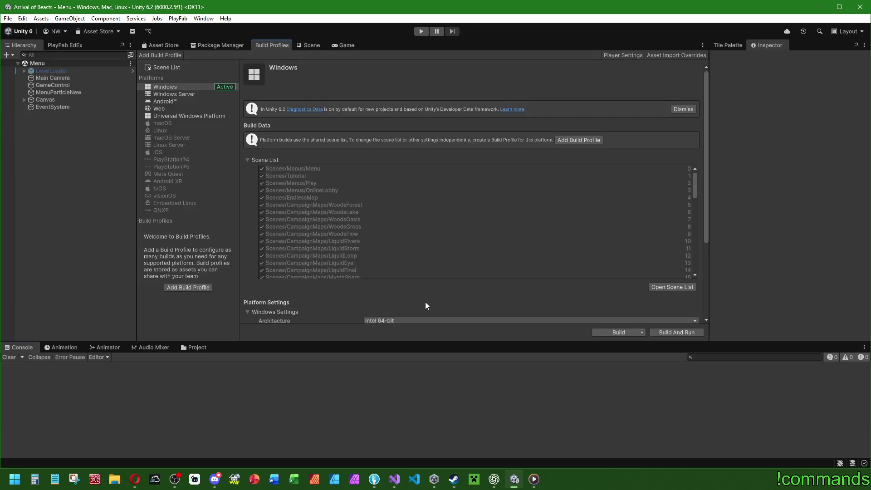
# Start the Windows player build with the CoopTest folder as output.
pyautogui.click(619, 333)
pyautogui.doubleClick(224, 194)
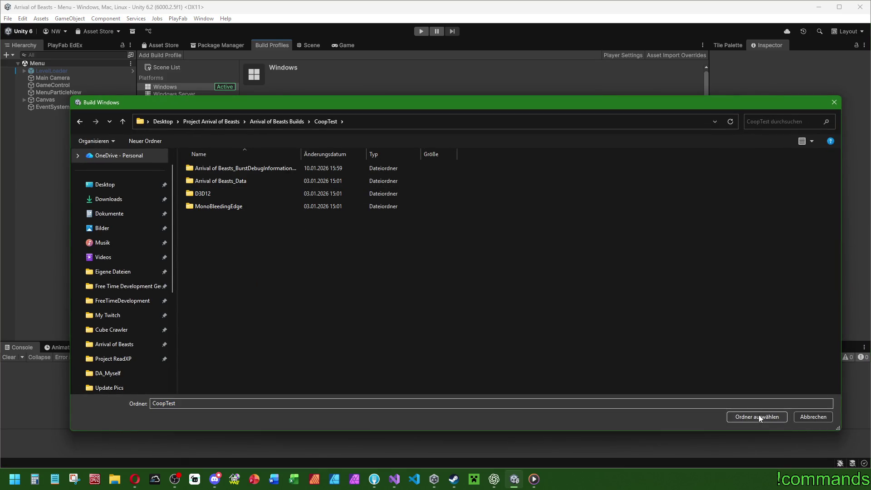
pyautogui.click(757, 417)
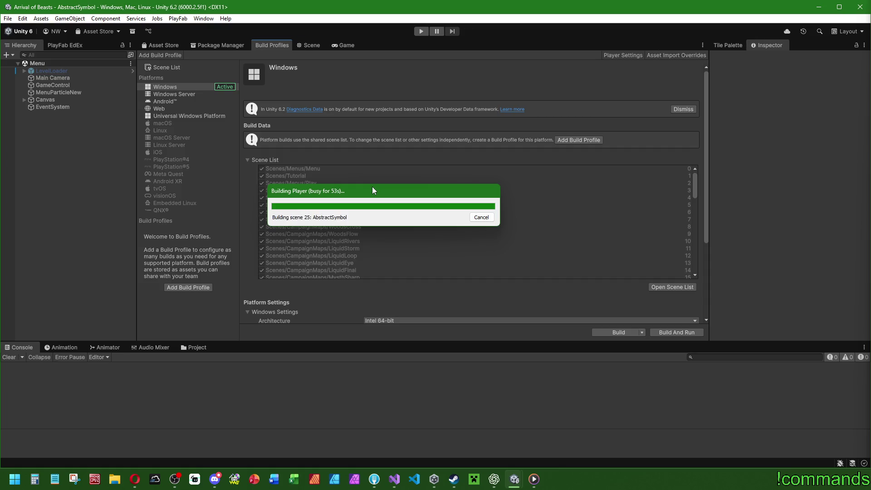
pyautogui.click(114, 480)
# In File Explorer, go to Extreme SSD (G:) > Project Arrival of Beasts.
pyautogui.moveTo(317, 126)
pyautogui.mouseDown()
pyautogui.moveTo(179, 280)
pyautogui.moveTo(220, 154)
pyautogui.moveTo(239, 166)
pyautogui.mouseUp()
pyautogui.scroll(-5, 136, 341)
pyautogui.click(136, 372)
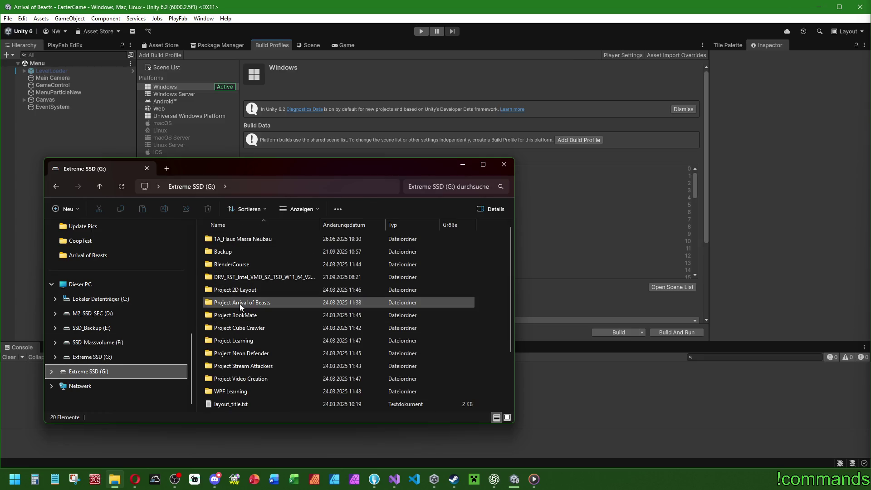
pyautogui.doubleClick(239, 303)
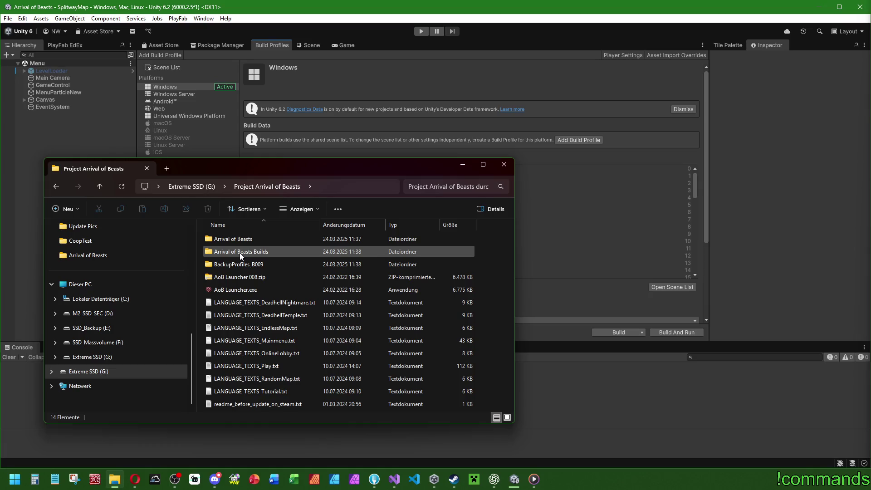
pyautogui.moveTo(428, 166)
pyautogui.mouseDown()
pyautogui.moveTo(398, 169)
pyautogui.moveTo(390, 203)
pyautogui.moveTo(439, 147)
pyautogui.mouseUp()
# Move the build progress dialog aside and open the Cooptest build folder.
pyautogui.click(487, 191)
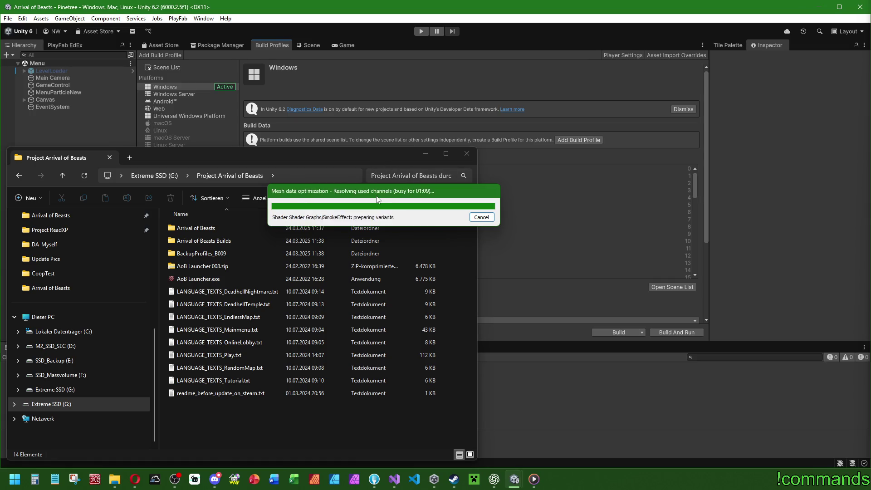
pyautogui.moveTo(360, 195); pyautogui.dragTo(541, 214)
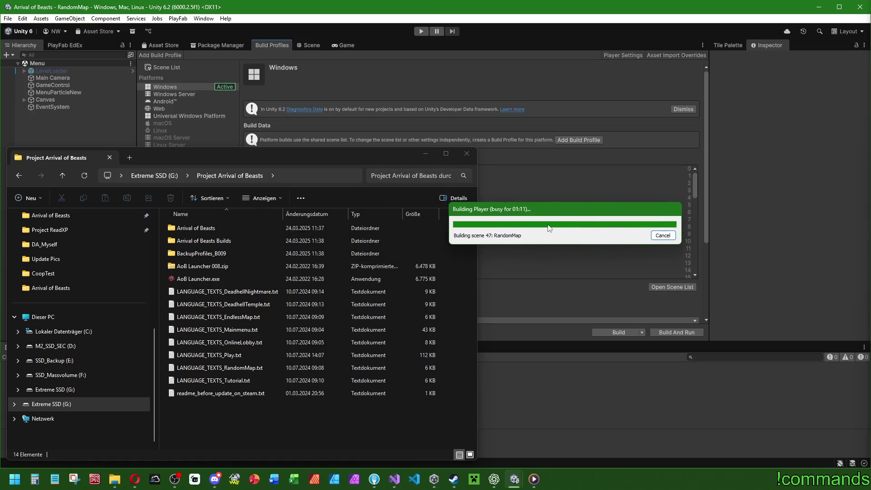
pyautogui.click(271, 237)
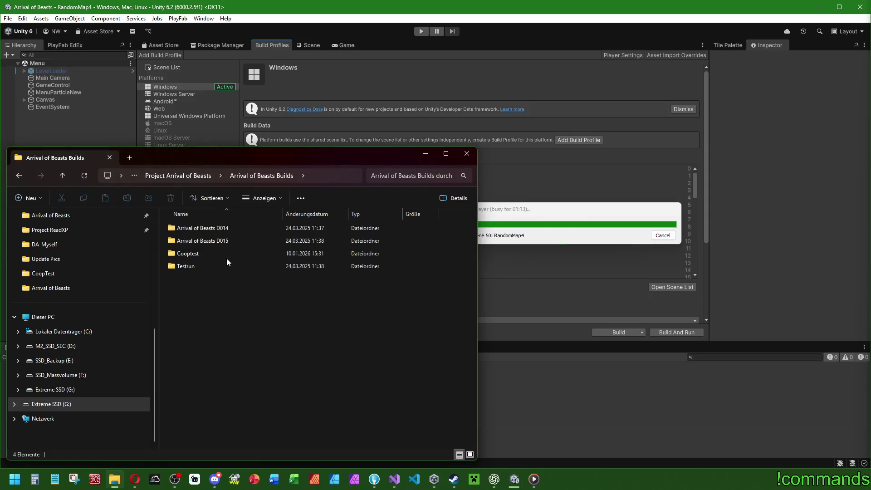
pyautogui.doubleClick(224, 257)
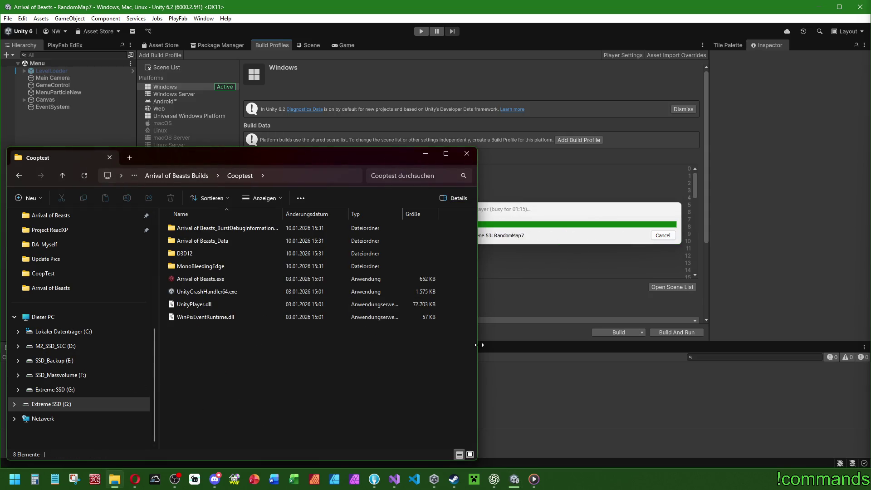
pyautogui.click(559, 197)
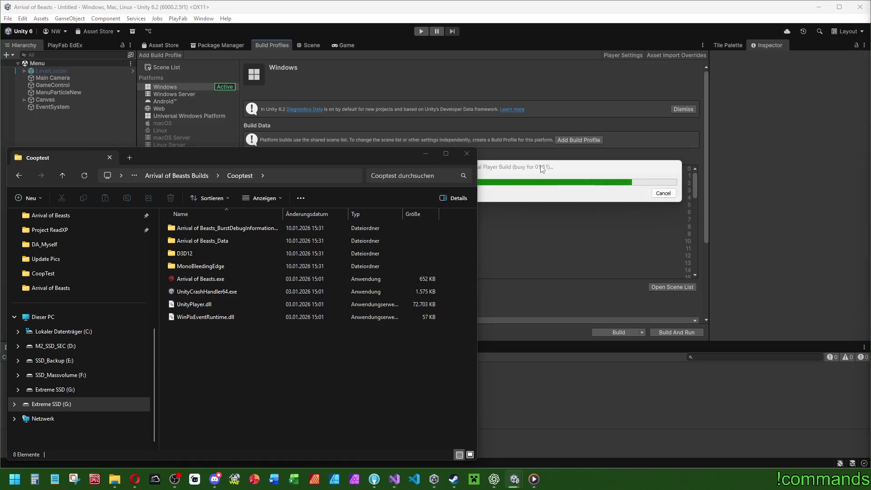
pyautogui.moveTo(272, 7); pyautogui.dragTo(621, 59)
# Replace the old files in the Cooptest folder with the new build files.
pyautogui.hotkey('ctrl', 'a')
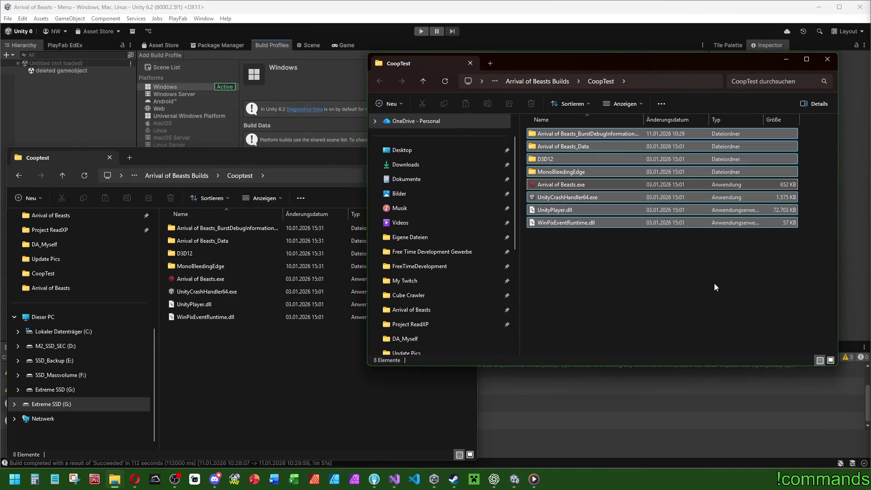
pyautogui.click(271, 387)
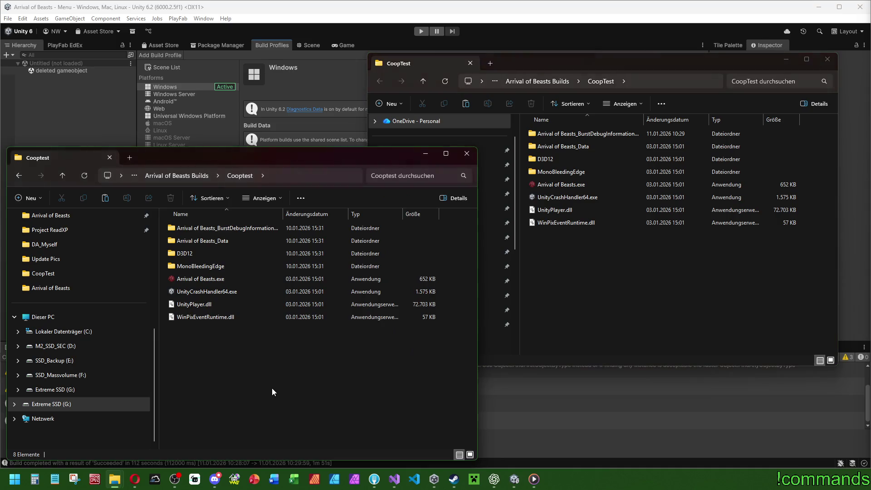
pyautogui.hotkey('ctrl', 'a')
pyautogui.press('Delete')
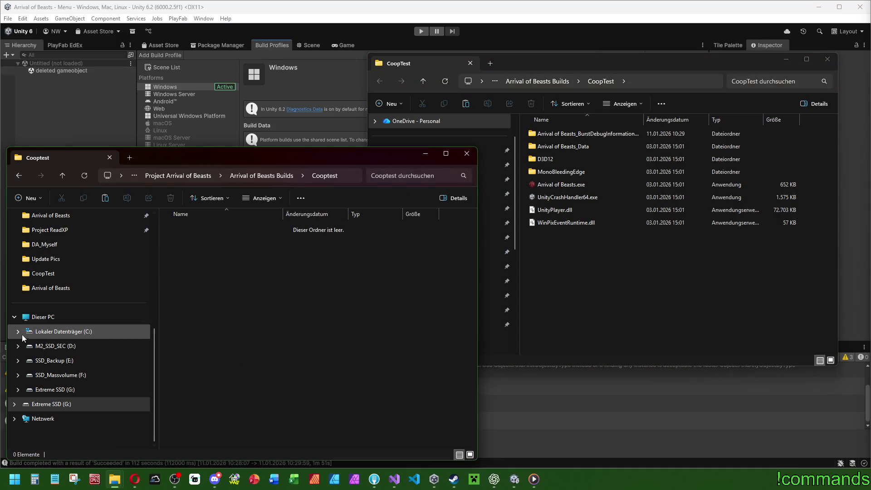
pyautogui.hotkey('ctrl', 'v')
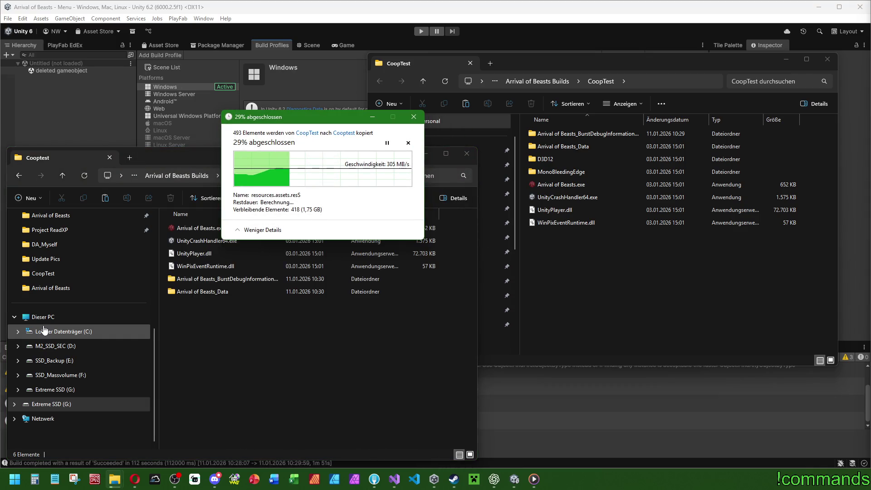
# Navigate to C: > Programme (x86) > Steam > steamapps > common > Arrival of Beasts.
pyautogui.click(44, 330)
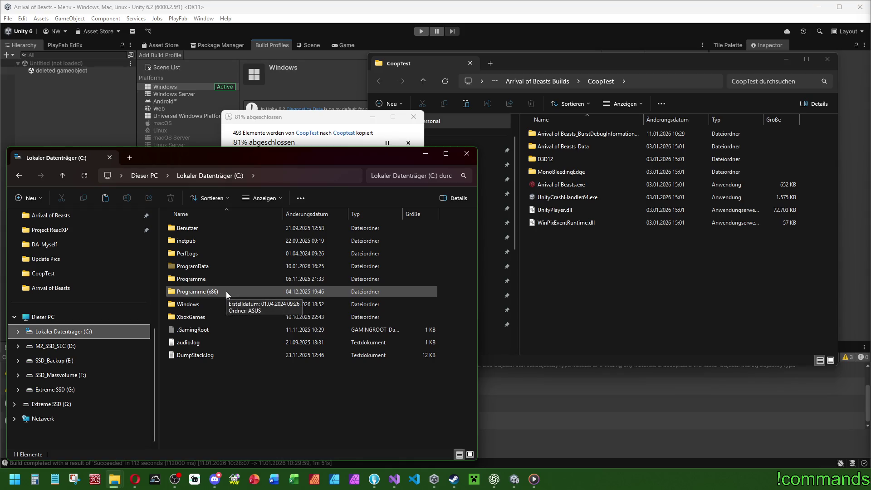
pyautogui.moveTo(292, 120)
pyautogui.mouseDown()
pyautogui.moveTo(374, 76)
pyautogui.moveTo(572, 102)
pyautogui.mouseUp()
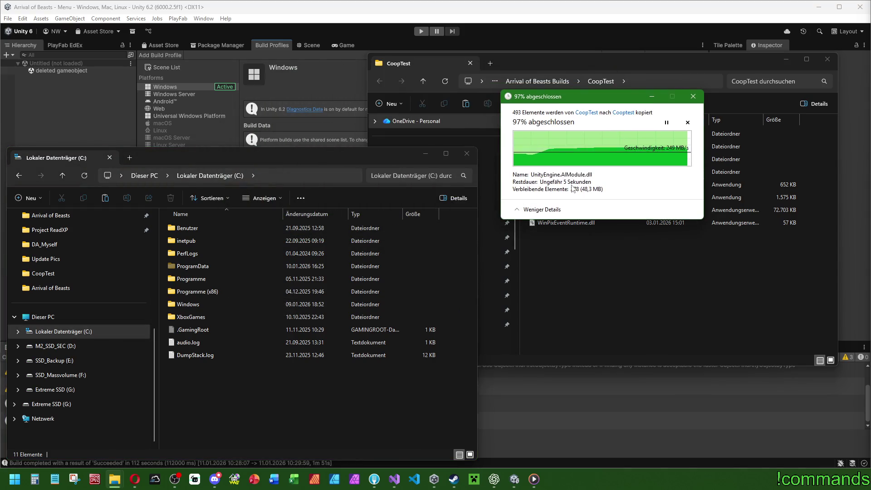
pyautogui.doubleClick(231, 291)
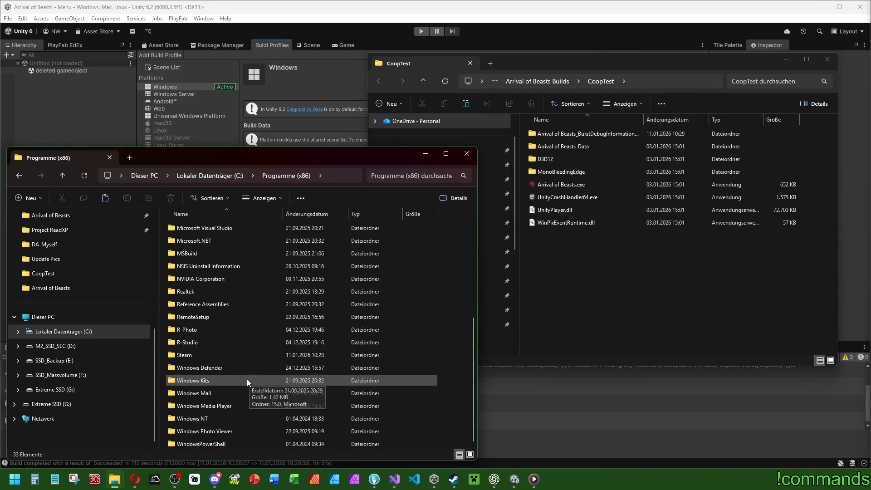
pyautogui.doubleClick(227, 352)
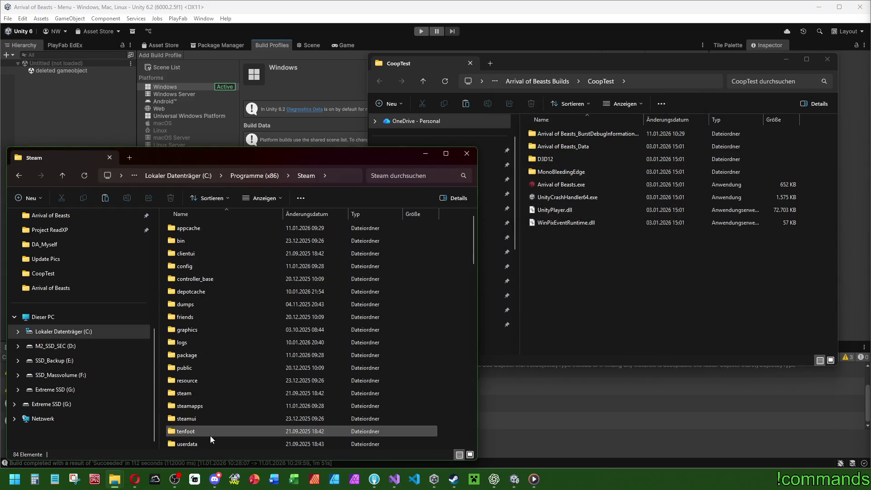
pyautogui.doubleClick(205, 407)
pyautogui.doubleClick(209, 227)
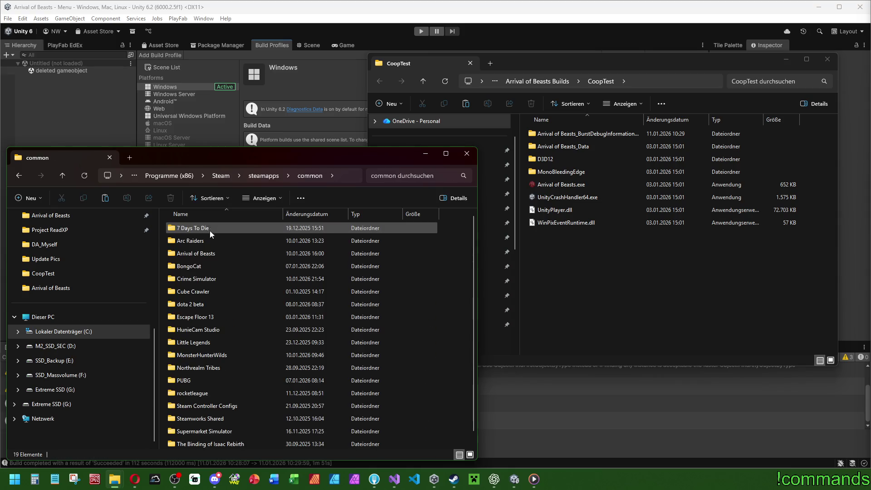
pyautogui.doubleClick(207, 253)
# Delete the eight installed game files, paste in the new build, and close the window.
pyautogui.moveTo(252, 384); pyautogui.dragTo(110, 115)
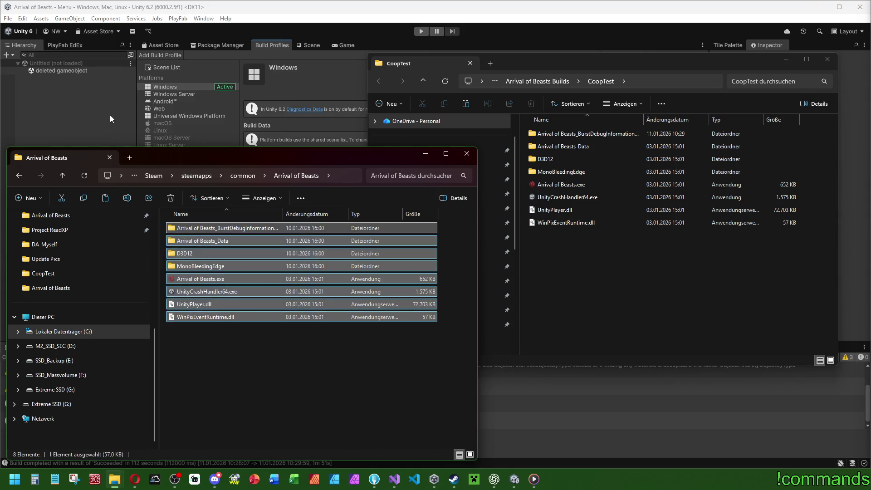
pyautogui.press('Delete')
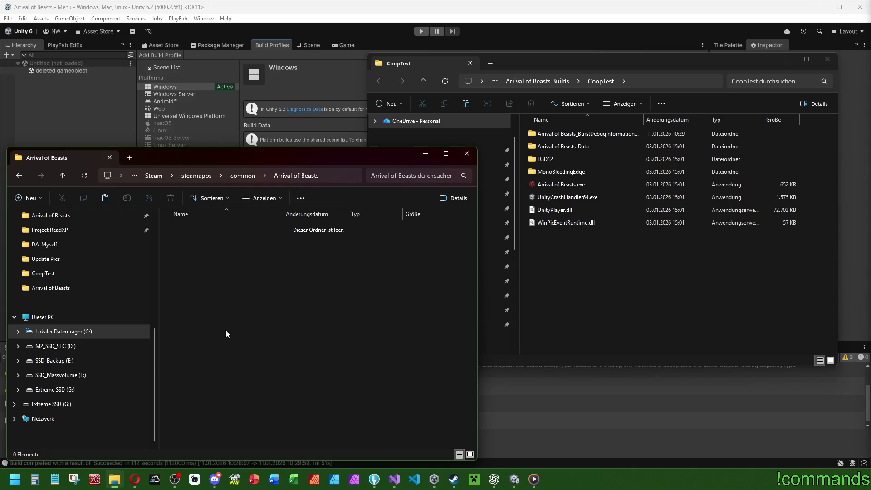
pyautogui.hotkey('ctrl', 'v')
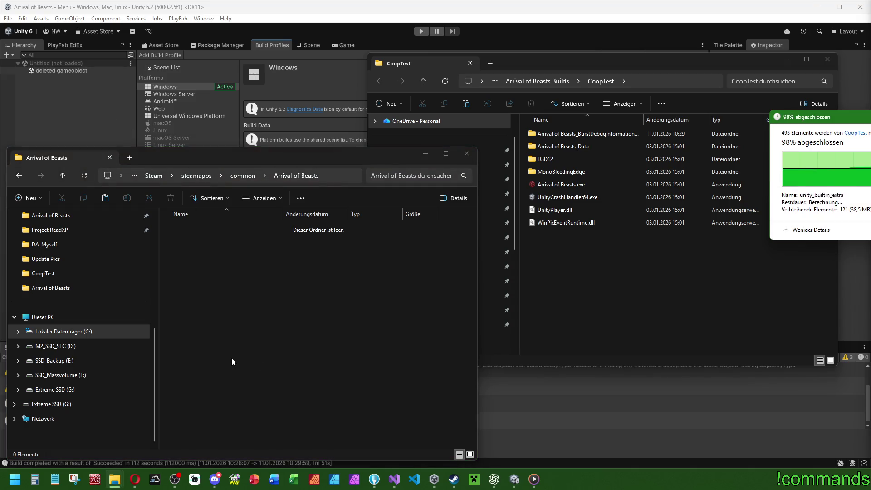
pyautogui.click(467, 153)
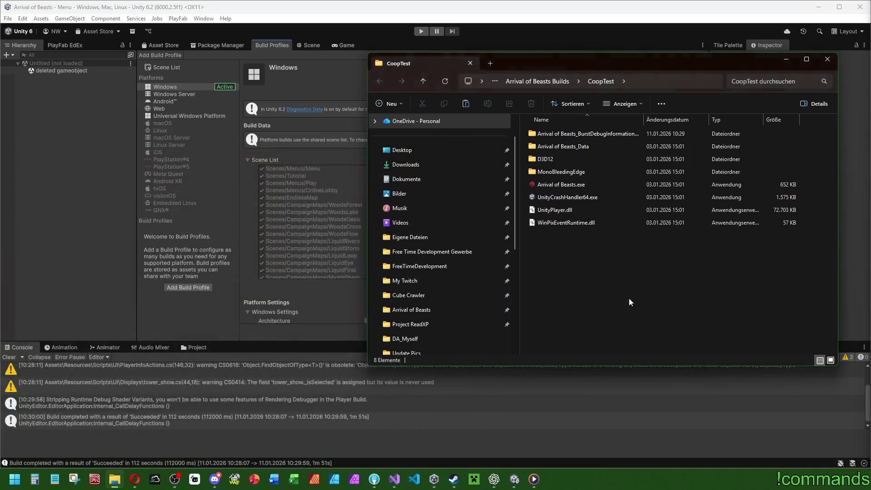
# Close the CoopTest window, return to Unity, then switch to SteamInviteListener.cs in Visual Studio.
pyautogui.click(828, 59)
pyautogui.click(8, 357)
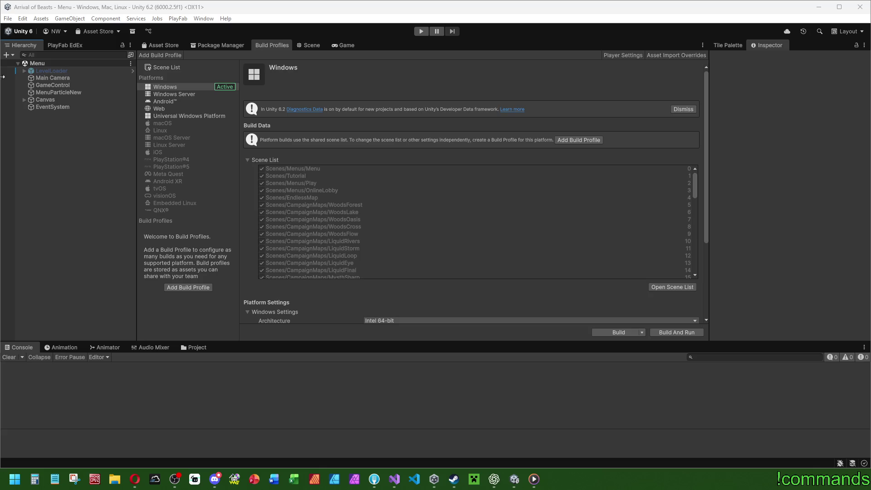
pyautogui.click(8, 18)
pyautogui.click(39, 118)
pyautogui.click(9, 18)
pyautogui.click(8, 19)
pyautogui.click(8, 19)
pyautogui.press('Escape')
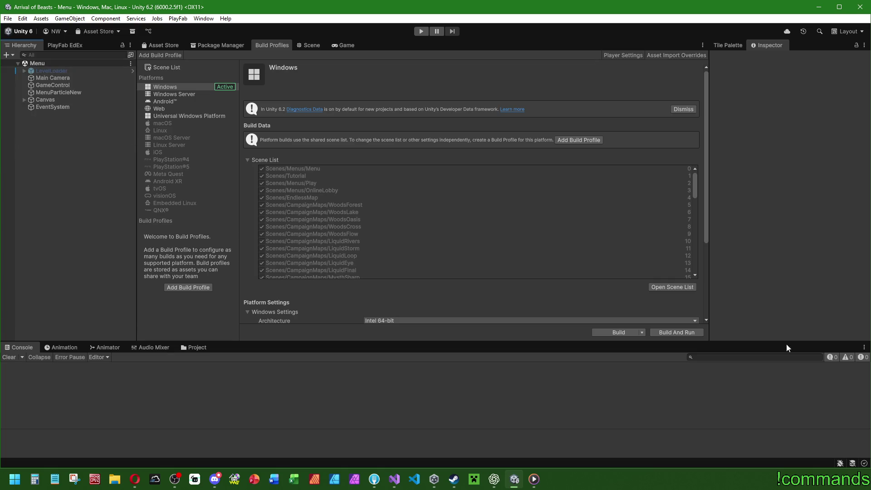
pyautogui.hotkey('alt', 'Tab')
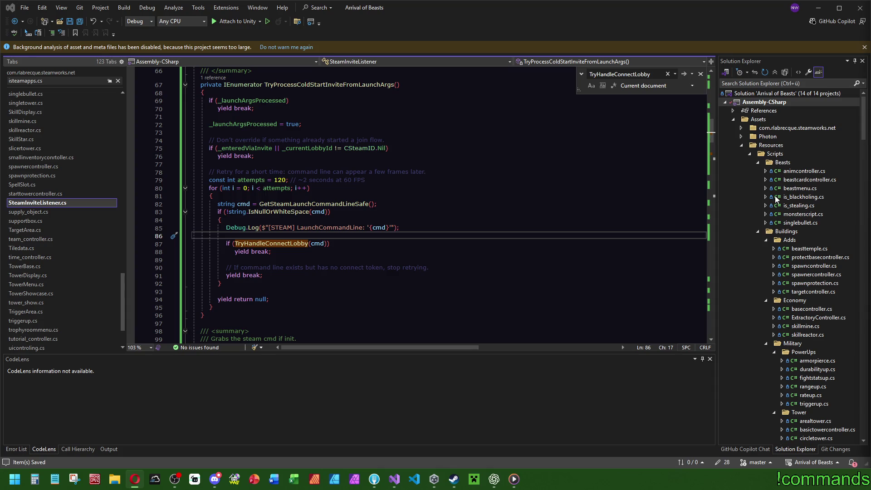
# Minimise Visual Studio, Unity Hub and Fork in turn.
pyautogui.click(805, 10)
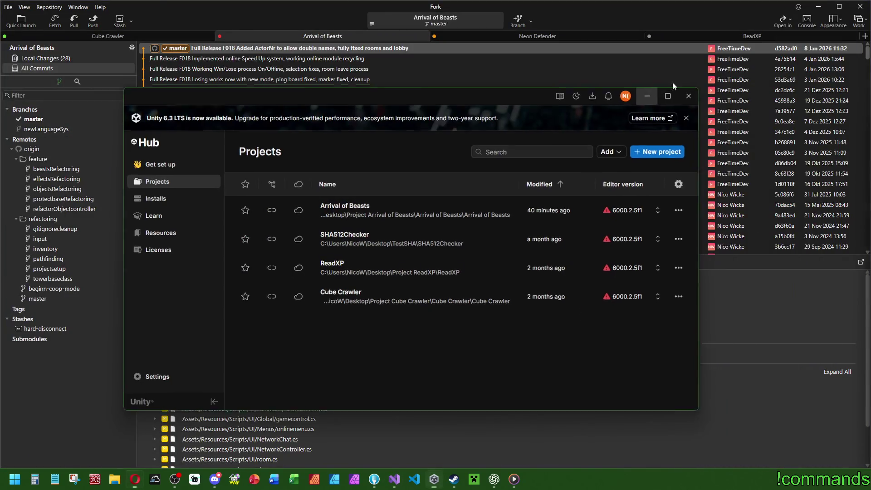
pyautogui.click(655, 91)
pyautogui.click(816, 7)
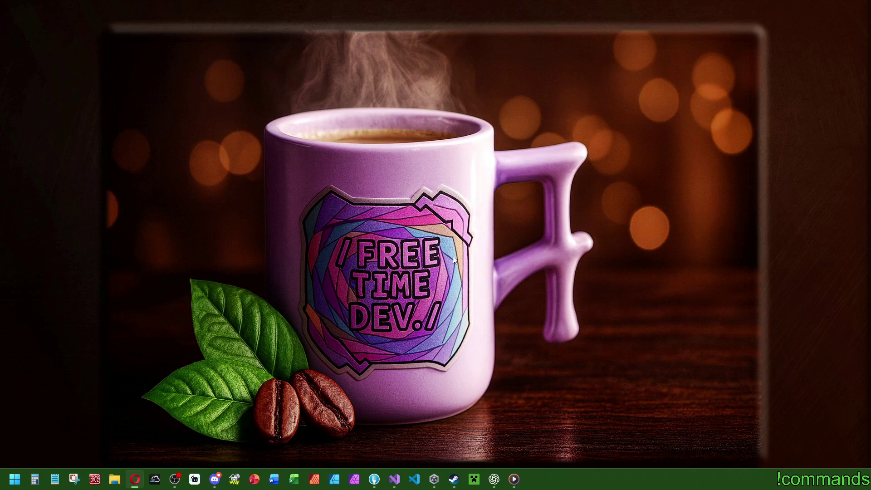
pyautogui.click(454, 479)
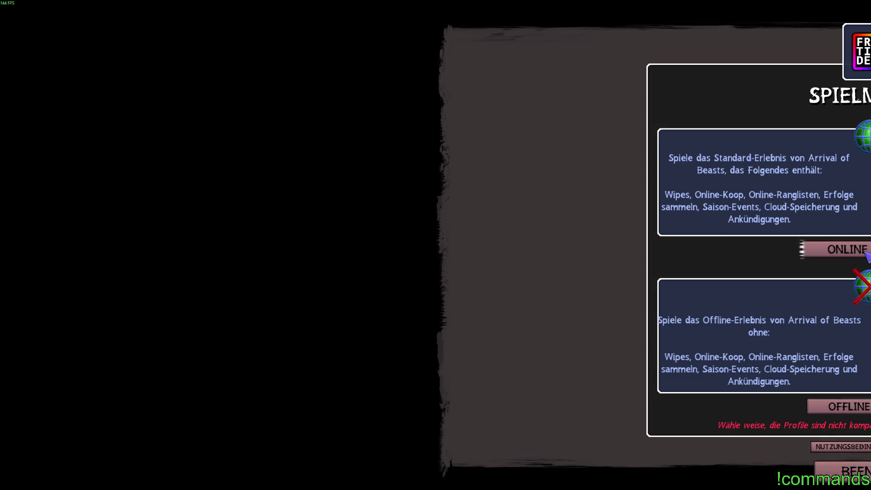
# Choose ONLINE mode, then start Arrival once Steam has connected.
pyautogui.click(865, 251)
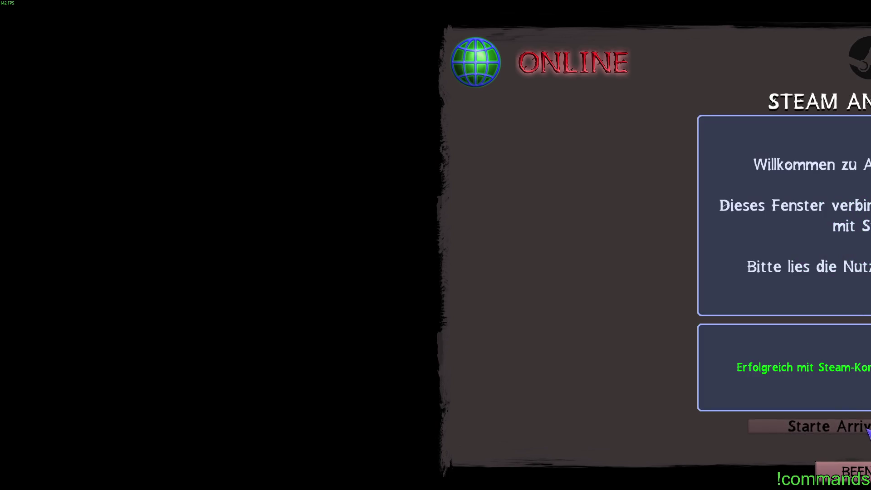
pyautogui.click(816, 427)
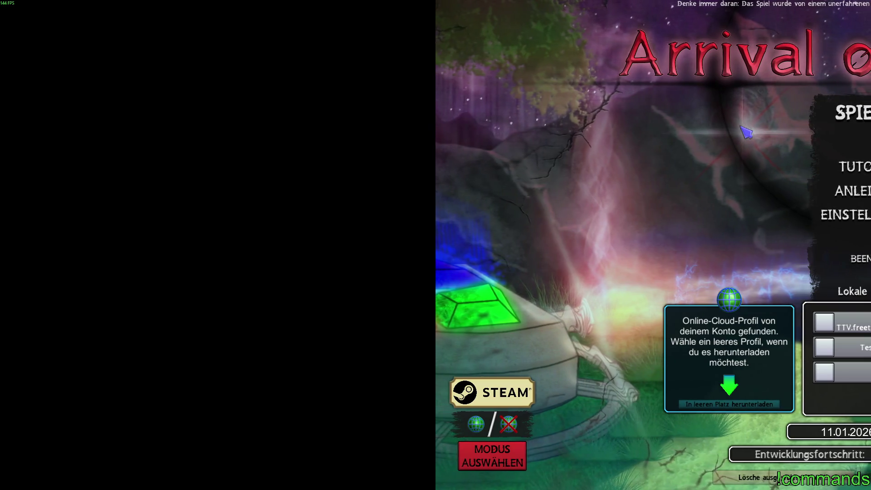
# Set BILDSCHIRMMODUS to Fenster at 1360x768, centre the window, and go back via ZURÜCK.
pyautogui.click(844, 215)
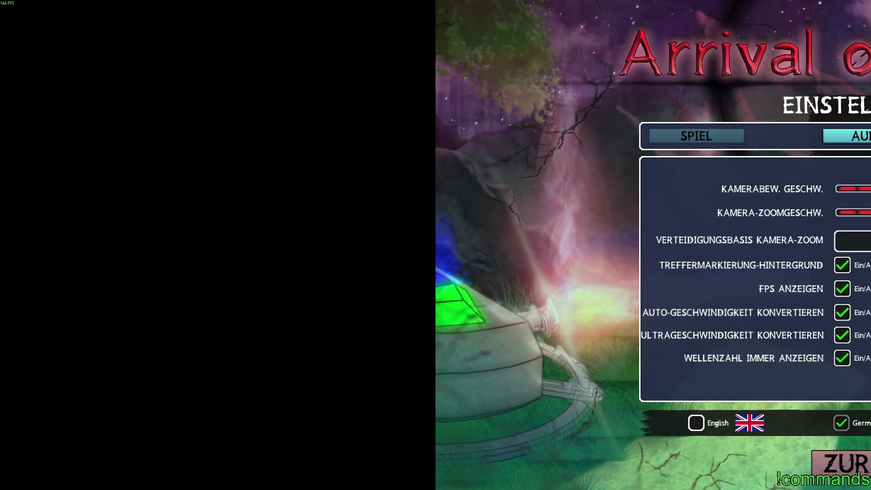
pyautogui.click(853, 292)
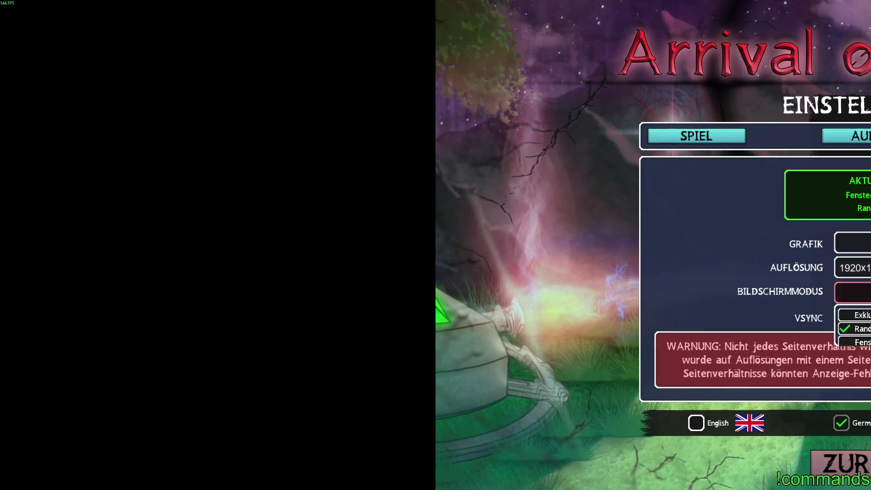
pyautogui.click(861, 343)
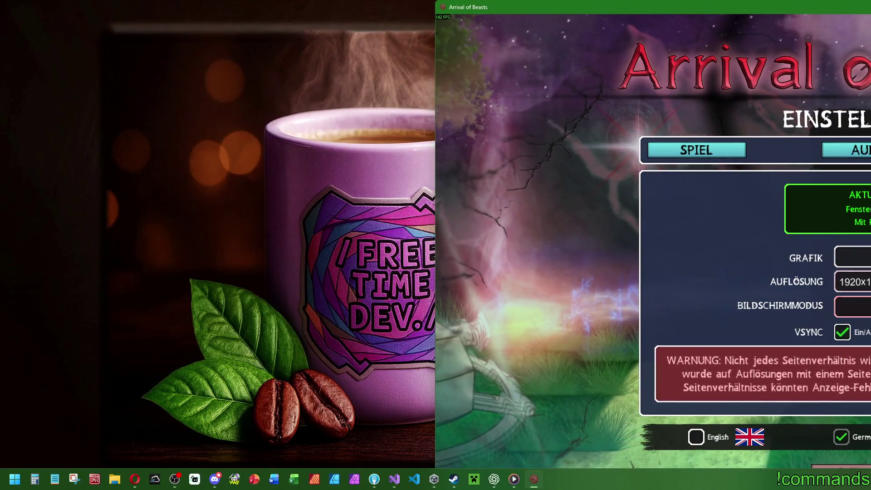
pyautogui.click(853, 282)
pyautogui.scroll(-10, 853, 333)
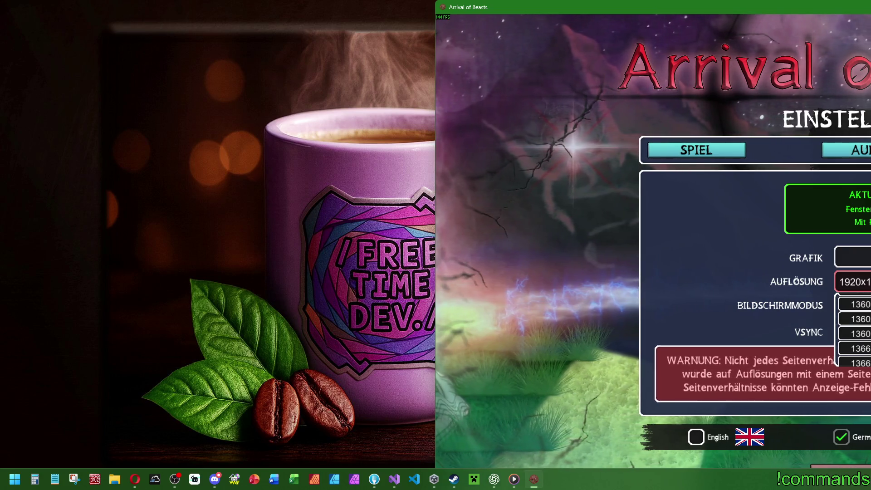
pyautogui.click(861, 333)
pyautogui.click(830, 322)
pyautogui.moveTo(868, 70)
pyautogui.mouseDown()
pyautogui.moveTo(363, 54)
pyautogui.moveTo(400, 64)
pyautogui.mouseUp()
pyautogui.click(398, 396)
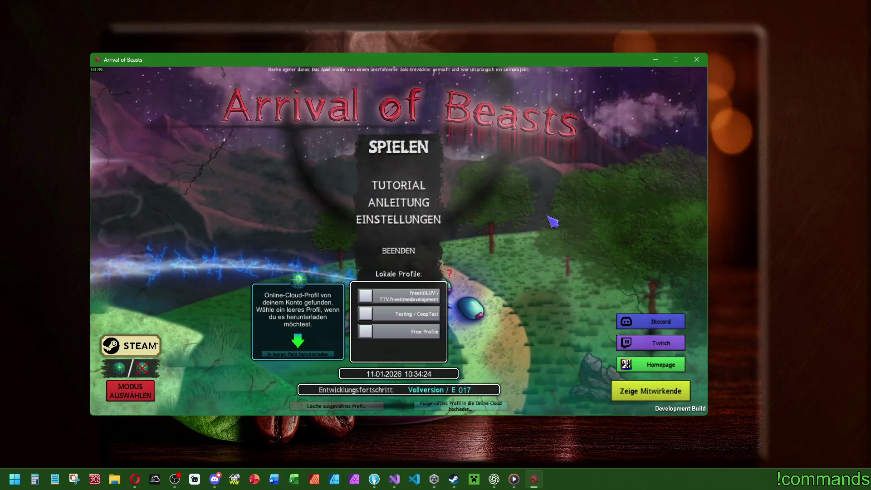
# Pick the first slot under Lokale Profile and start with SPIELEN.
pyautogui.click(394, 298)
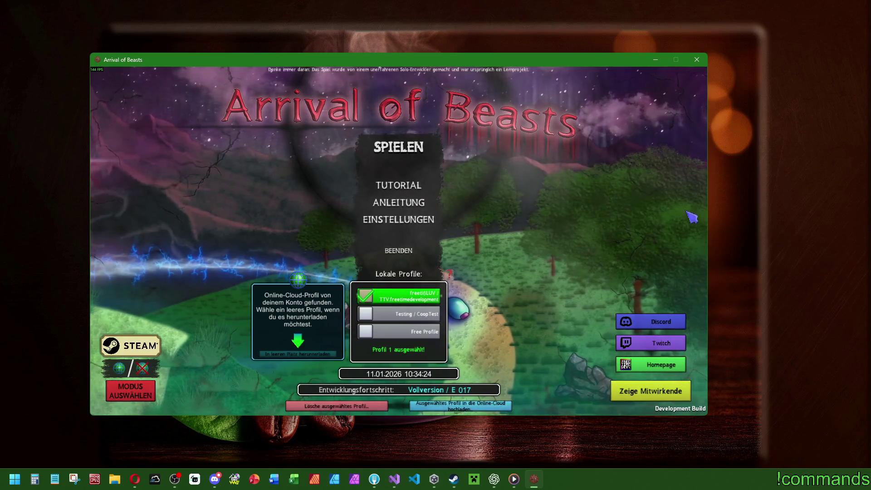
pyautogui.click(412, 157)
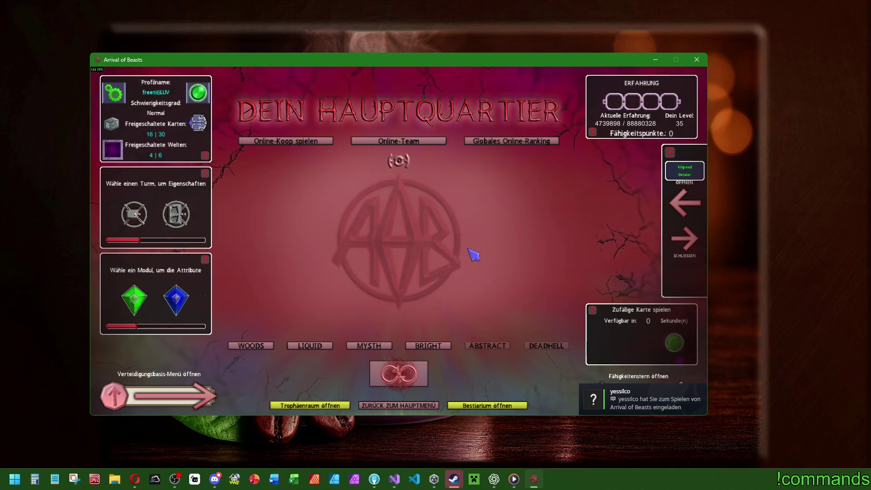
# Accept the friend's invite with 'Spiel starten' in Steam chat, then confirm joining in-game.
pyautogui.moveTo(454, 478)
pyautogui.click(507, 434)
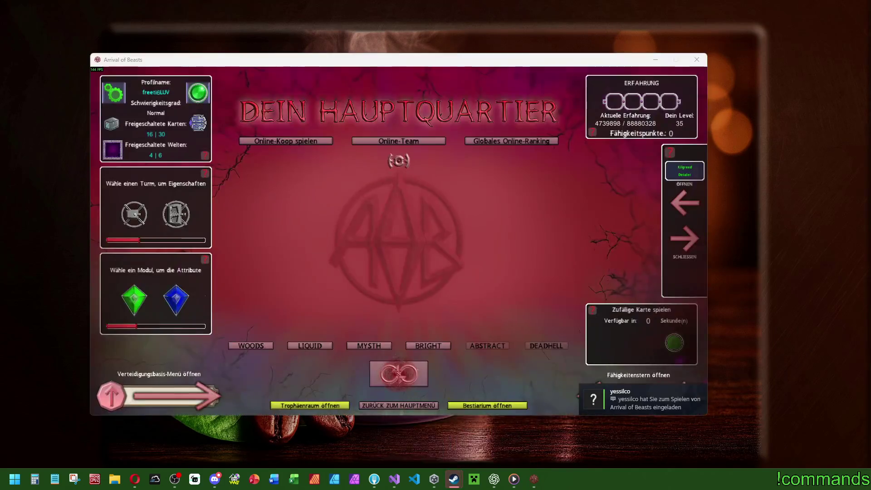
pyautogui.click(685, 346)
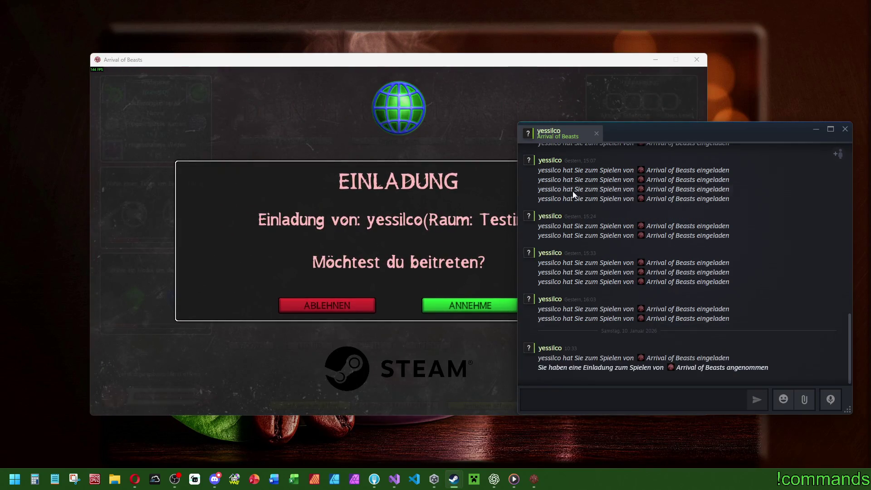
pyautogui.click(812, 129)
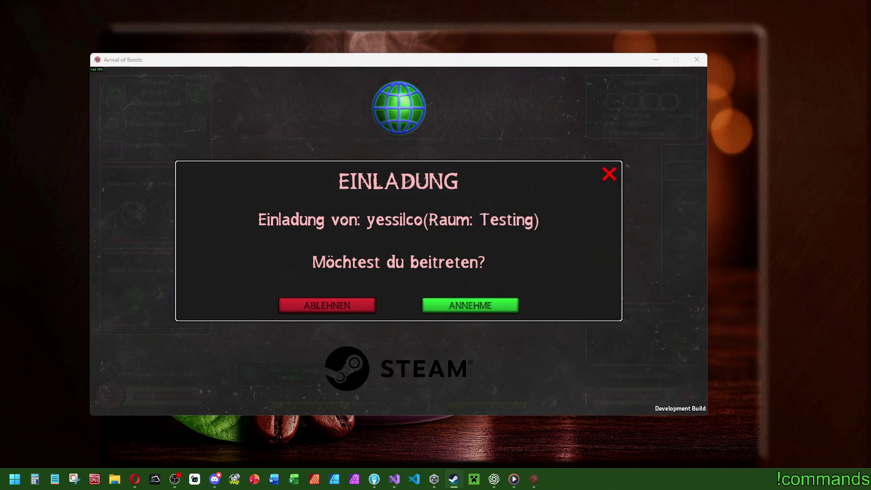
pyautogui.click(335, 248)
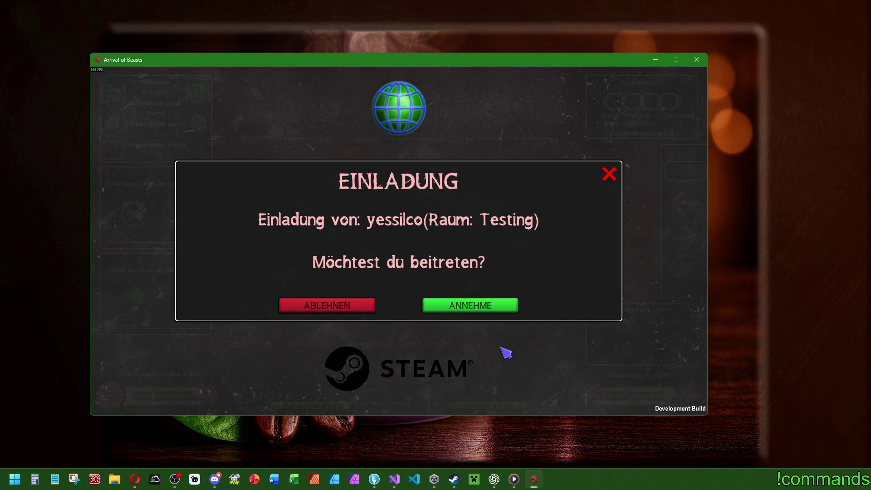
pyautogui.click(510, 309)
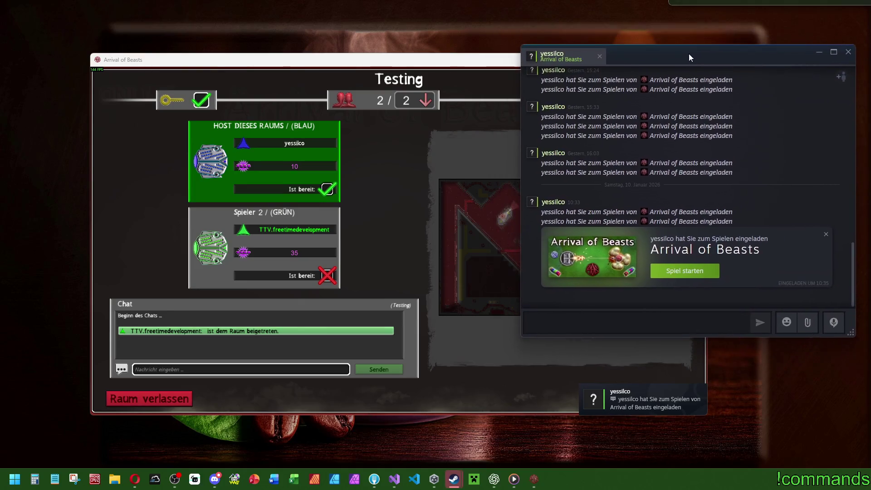
# Accept the Steam game invite again from the chat, then leave the Testing room in the game.
pyautogui.click(687, 272)
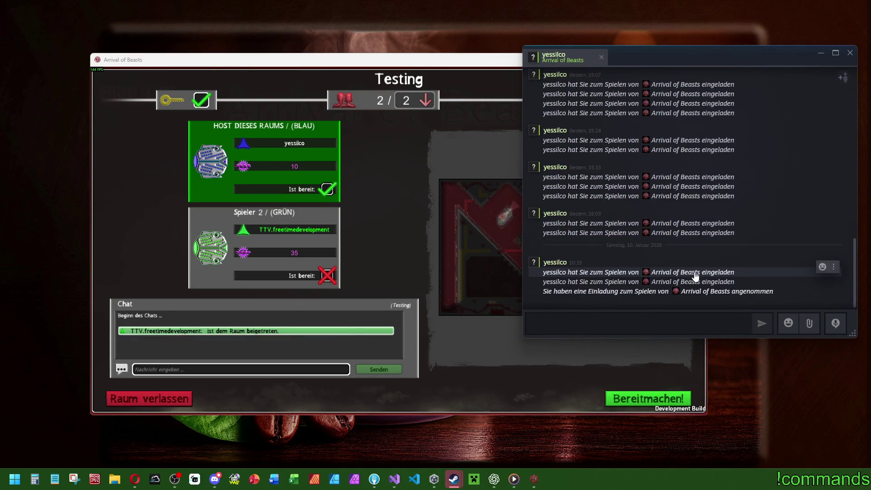
pyautogui.click(505, 401)
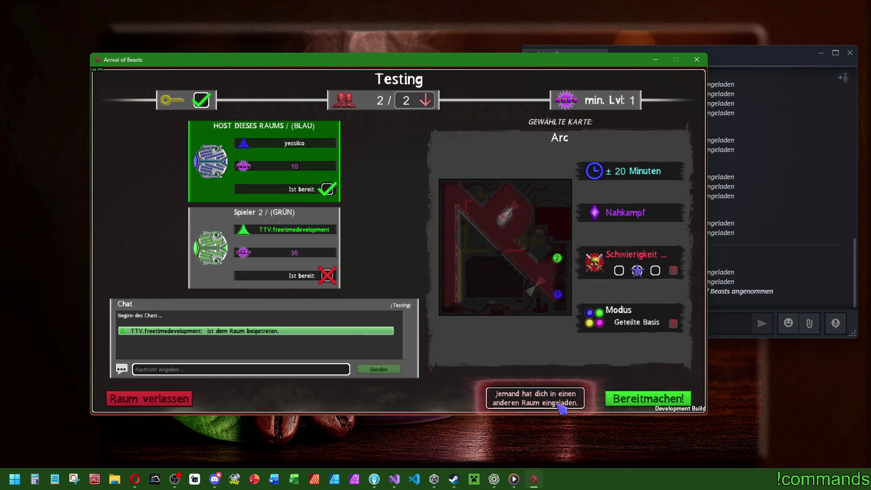
pyautogui.click(176, 403)
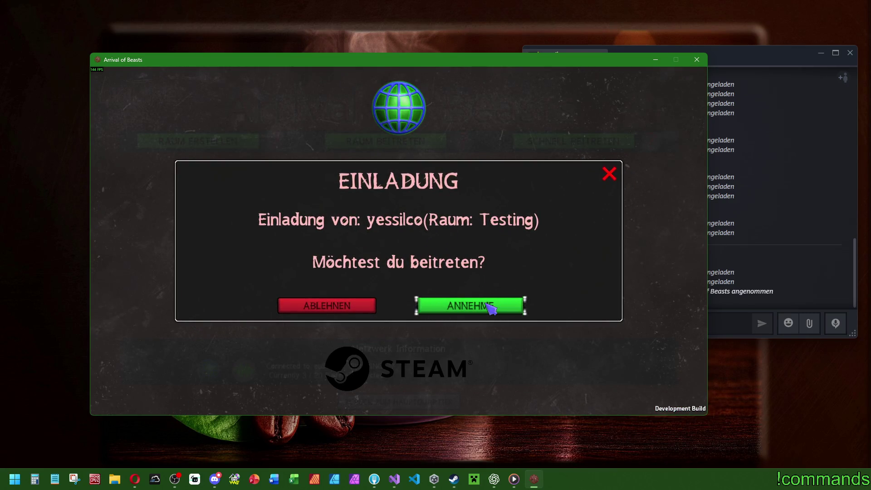
# Decline the room invitation, then rejoin the Testing room by re-accepting the Steam invite.
pyautogui.click(335, 305)
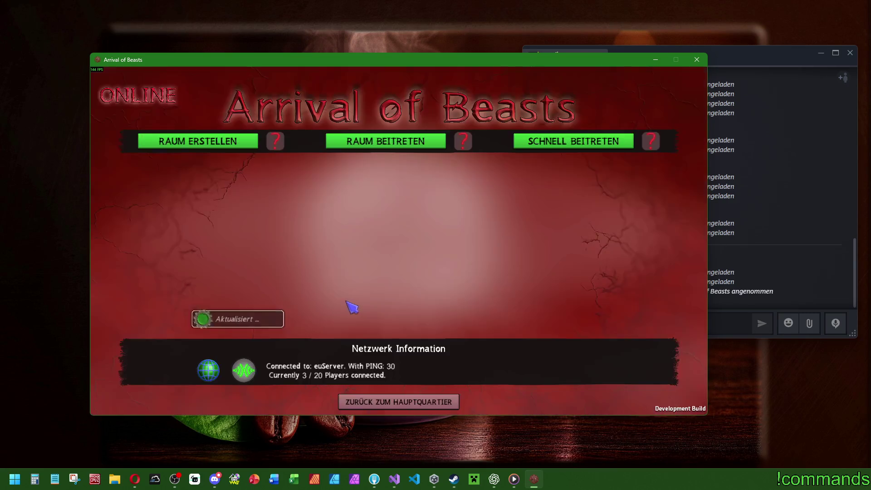
pyautogui.click(716, 323)
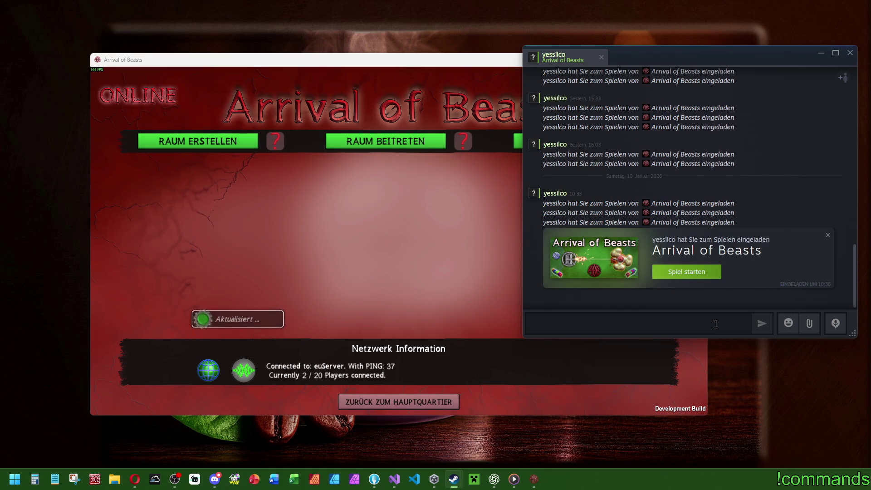
pyautogui.click(694, 272)
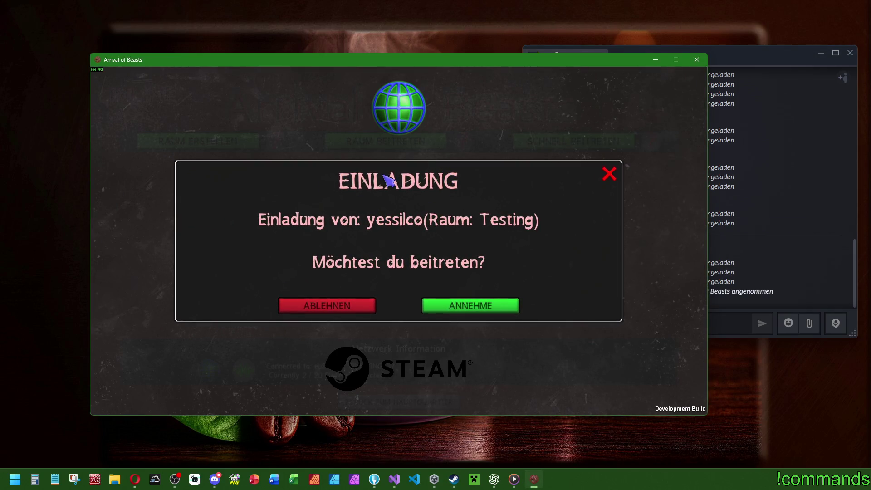
pyautogui.click(486, 307)
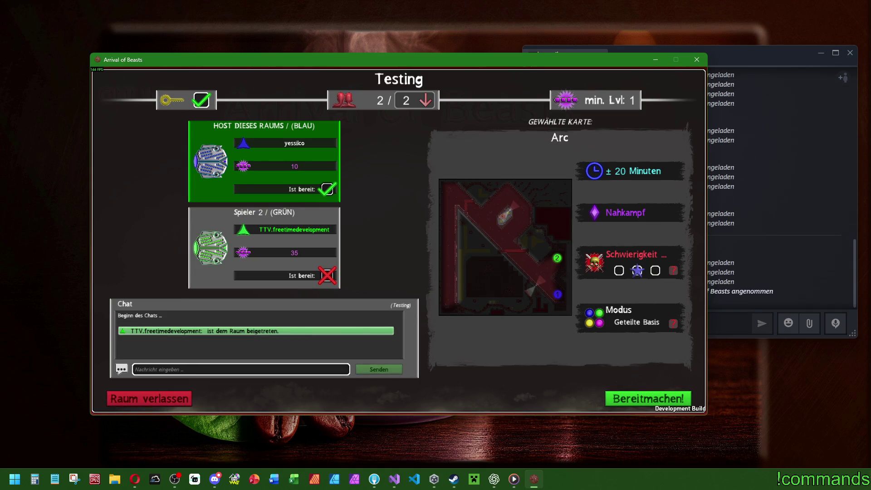
# Close the Steam chat, leave the Testing room, return to headquarters and quit with Alt+F4.
pyautogui.click(850, 56)
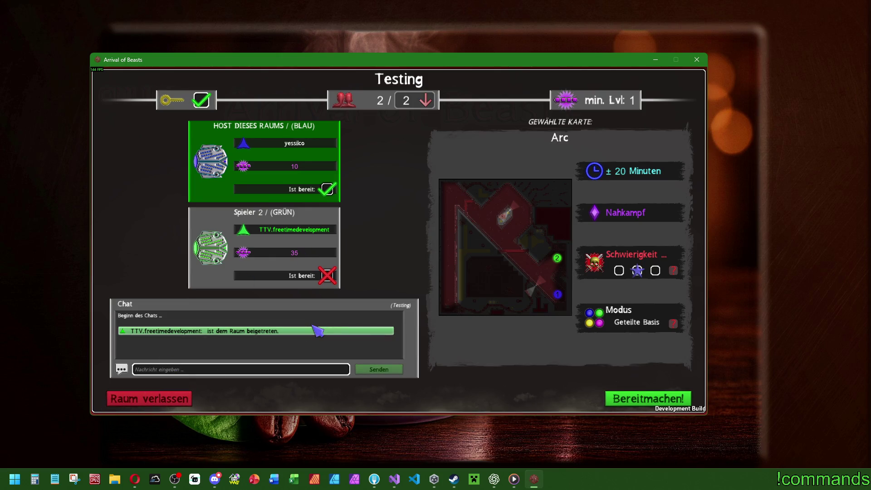
pyautogui.click(153, 401)
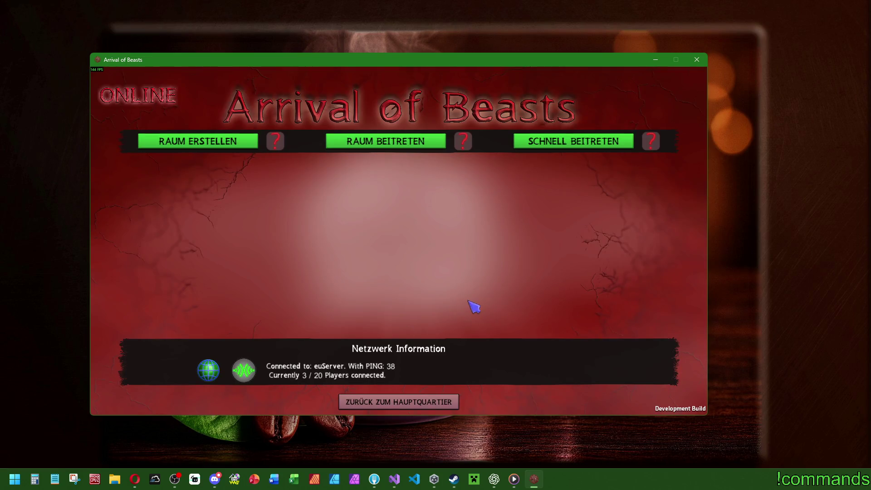
pyautogui.click(418, 402)
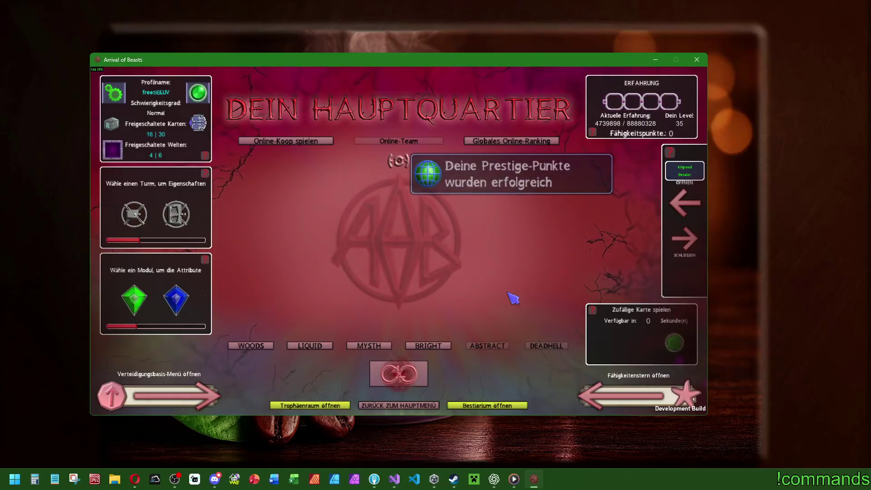
pyautogui.hotkey('alt', 'F4')
pyautogui.click(417, 482)
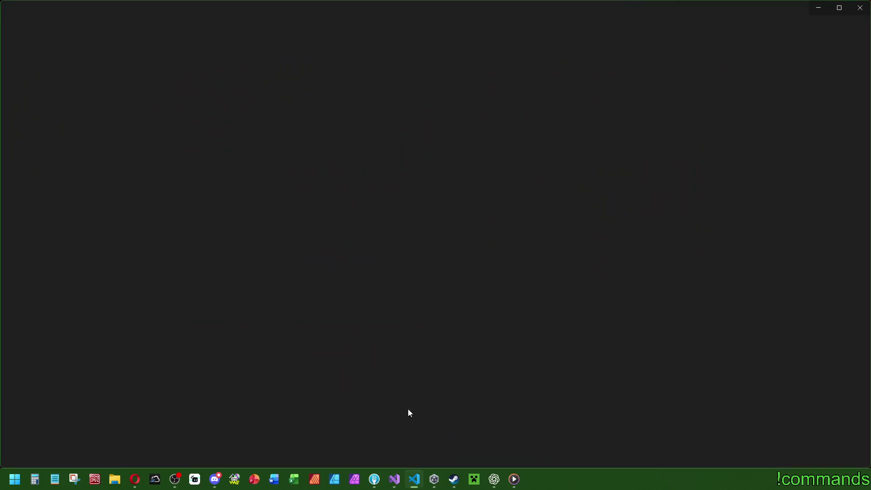
# Open the game's Player.log in Visual Studio Code after dismissing the Welcome page.
pyautogui.moveTo(229, 6)
pyautogui.mouseDown()
pyautogui.moveTo(1, 253)
pyautogui.moveTo(87, 1)
pyautogui.mouseUp()
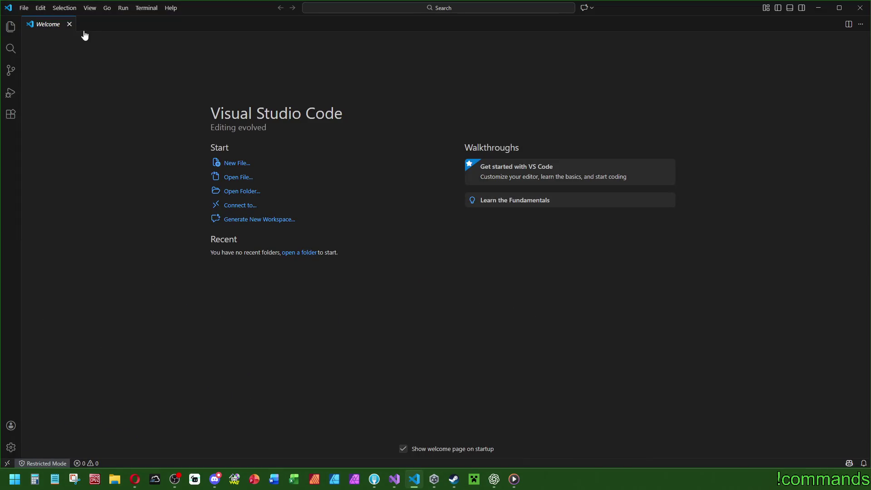
pyautogui.click(69, 25)
pyautogui.click(24, 8)
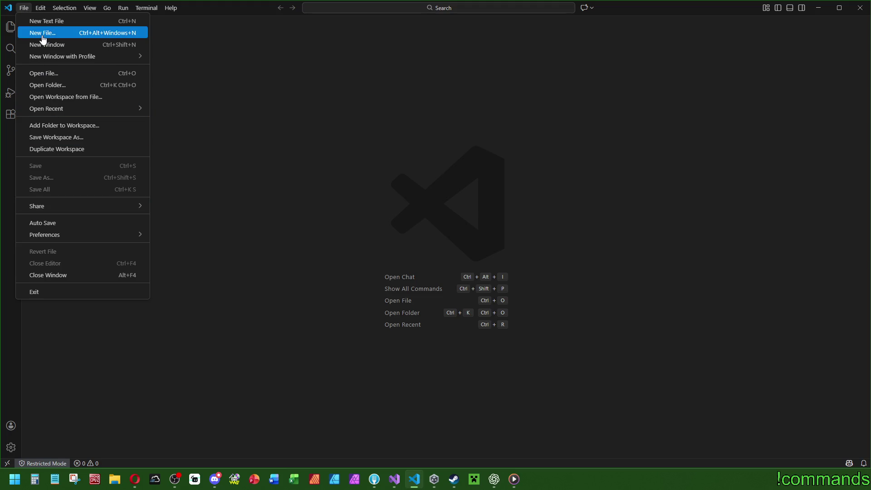
pyautogui.click(43, 74)
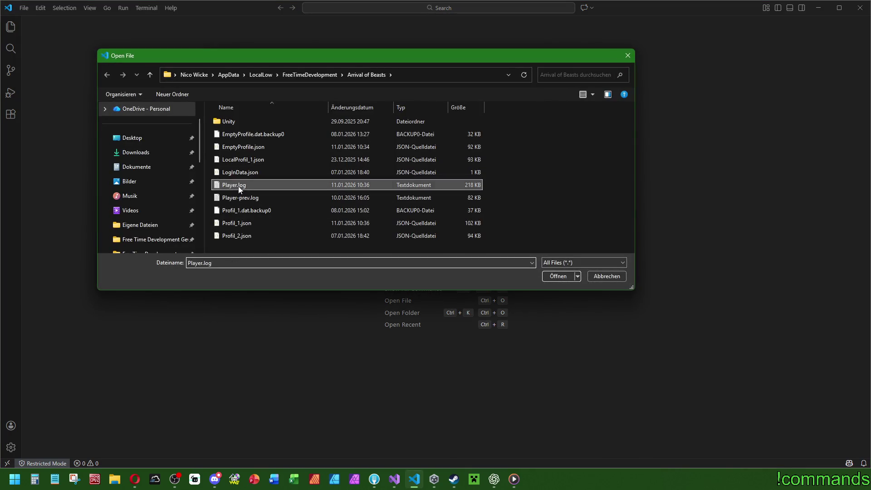
pyautogui.doubleClick(239, 186)
# Search Player.log for the [Steam] tag from line 36 and scroll through its 26 matches.
pyautogui.scroll(6, 329, 213)
pyautogui.click(172, 154)
pyautogui.scroll(1, 173, 169)
pyautogui.doubleClick(69, 202)
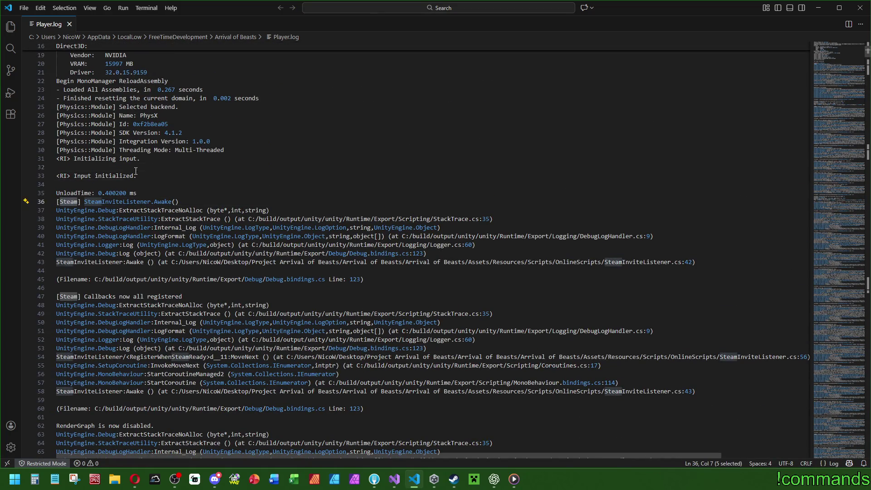
pyautogui.moveTo(56, 202); pyautogui.dragTo(74, 201)
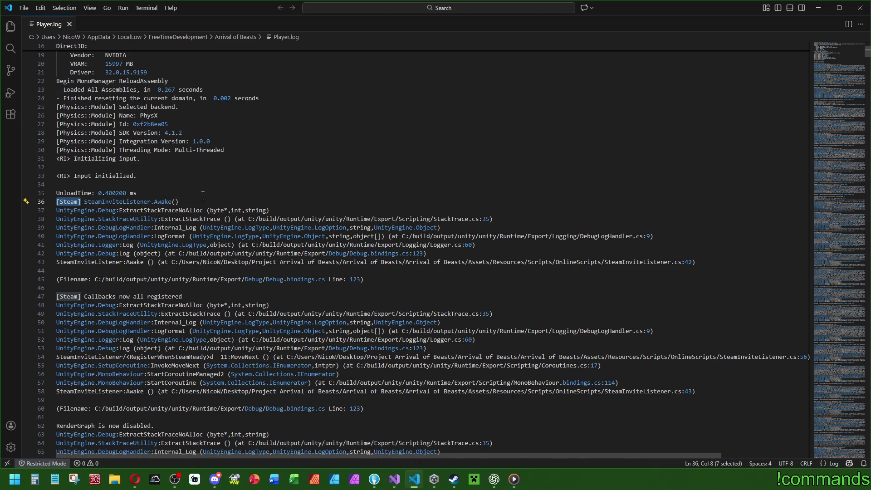
pyautogui.hotkey('ctrl', 'f')
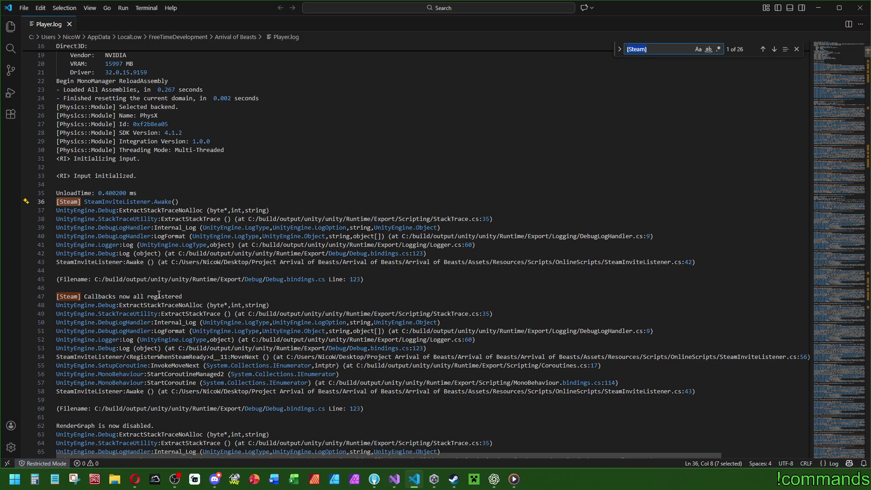
pyautogui.scroll(-8, 159, 295)
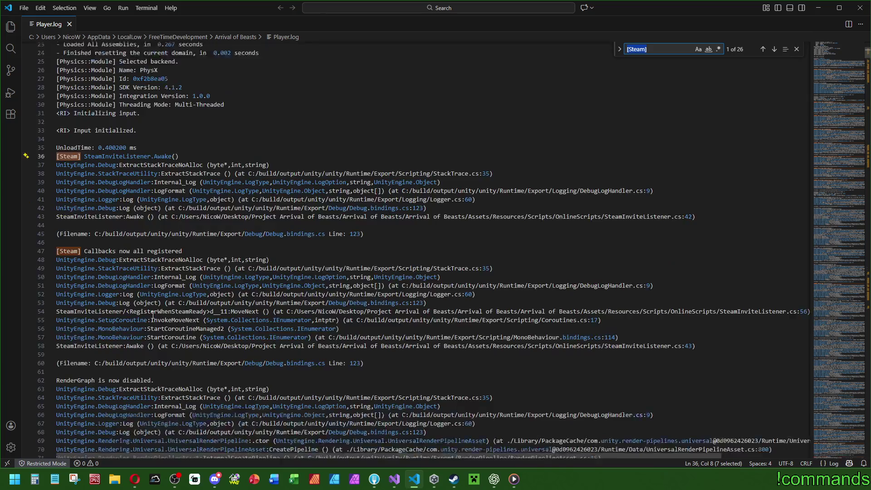
pyautogui.scroll(-3, 176, 337)
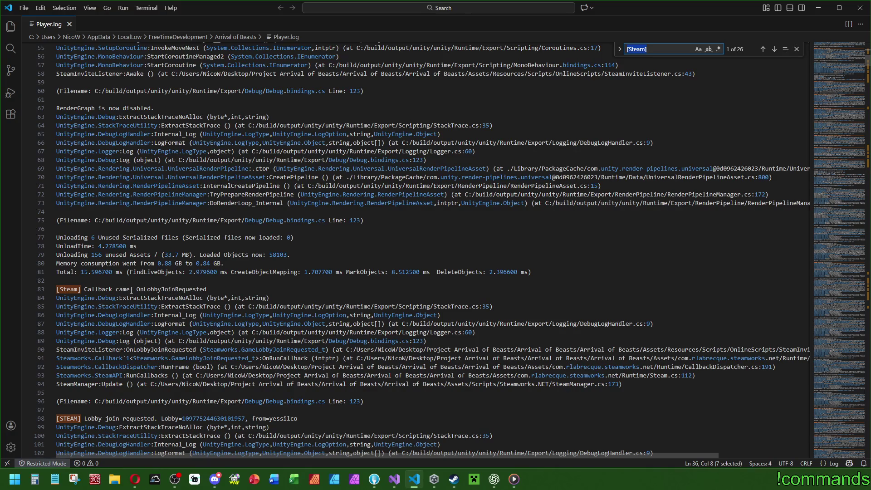
pyautogui.click(394, 479)
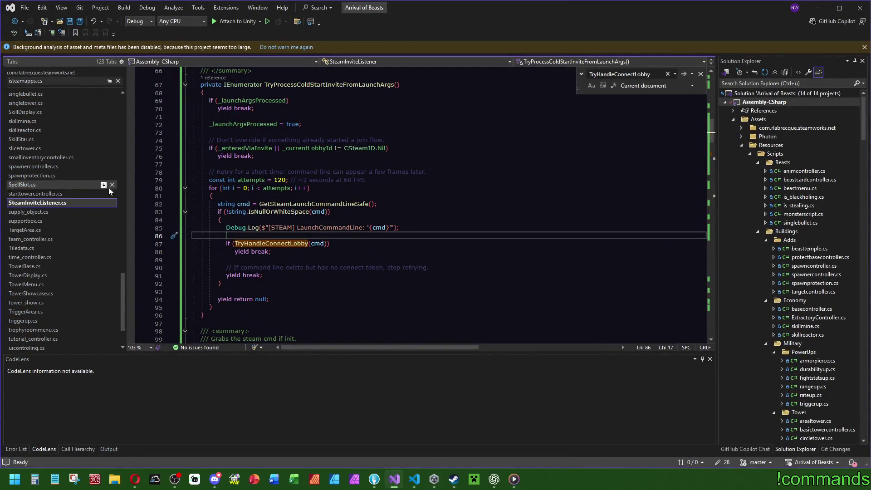
# Search SteamInviteListener.cs for 'callback cam' and scroll down to the OnLobbyJoinRequested handler.
pyautogui.click(468, 204)
pyautogui.hotkey('ctrl', 'f')
pyautogui.write('callback cam')
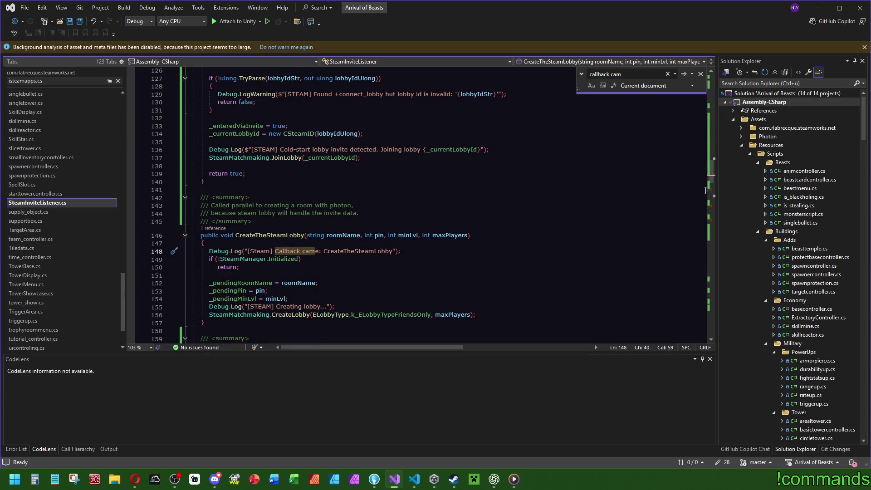
pyautogui.scroll(-5, 712, 186)
pyautogui.scroll(-3, 714, 188)
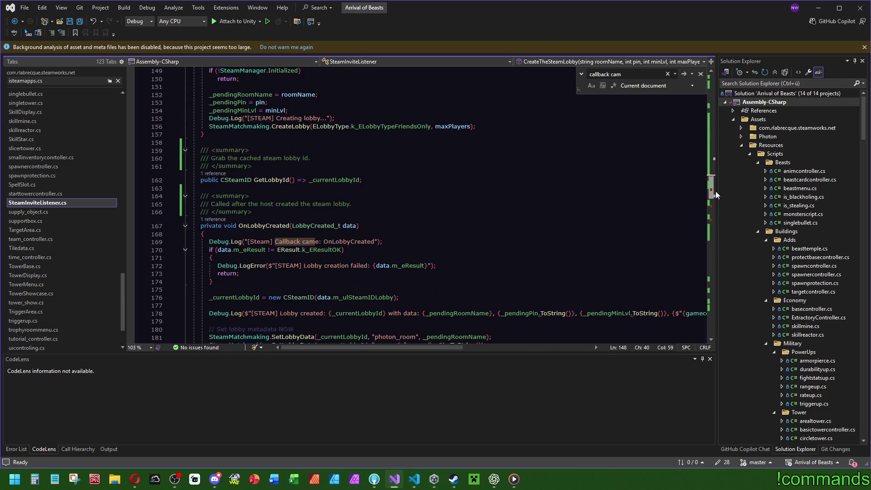
pyautogui.moveTo(425, 9)
pyautogui.mouseDown()
pyautogui.moveTo(831, 415)
pyautogui.moveTo(207, 246)
pyautogui.mouseUp()
pyautogui.scroll(-10, 712, 203)
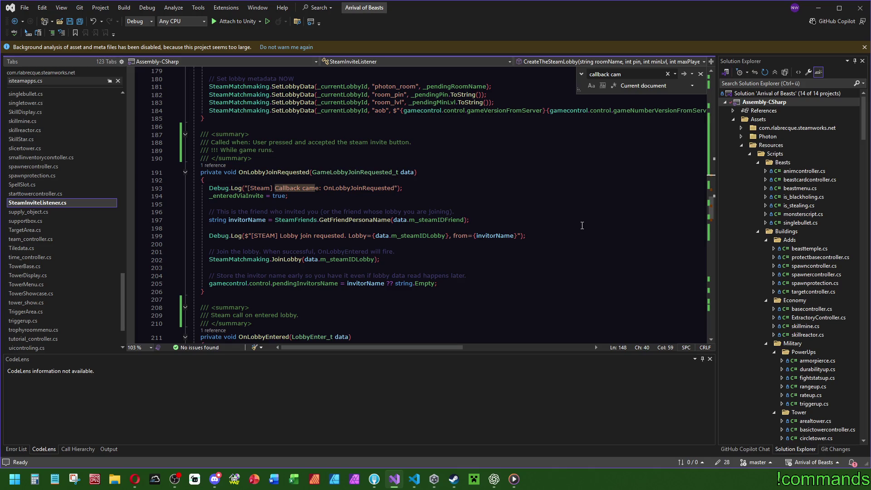
pyautogui.scroll(-2, 582, 225)
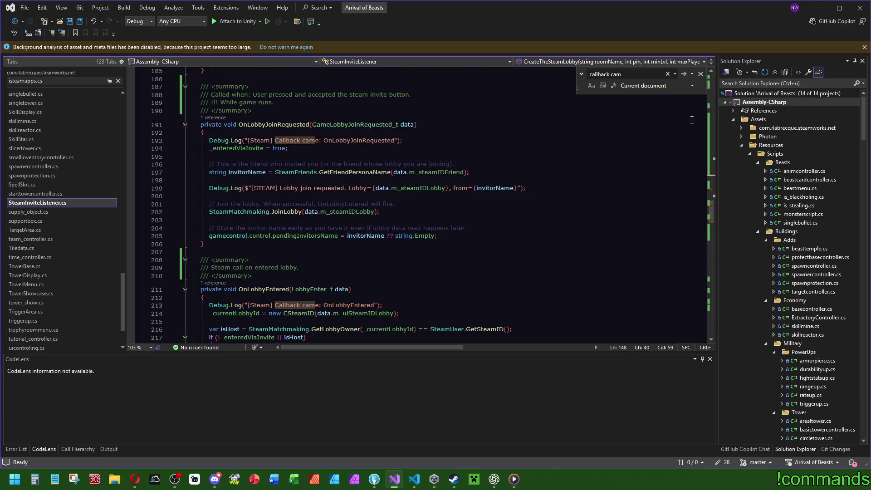
pyautogui.click(818, 7)
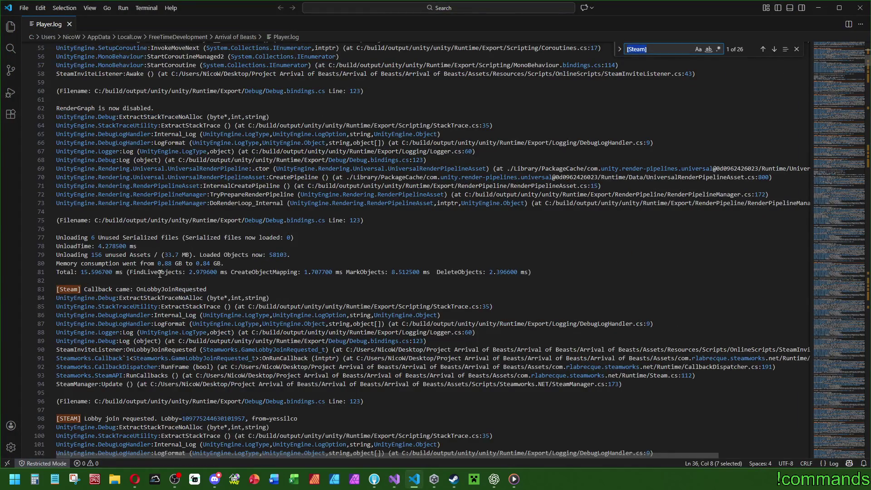
# Scroll Player.log's [Steam] lines to find lobby joined, LobbyData, E017 version check and Testing room entries.
pyautogui.scroll(-2, 161, 279)
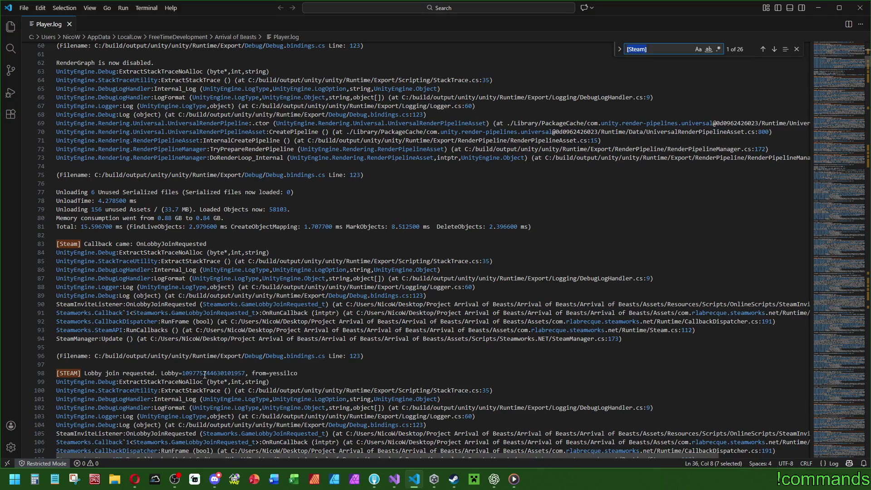
pyautogui.scroll(-8, 204, 375)
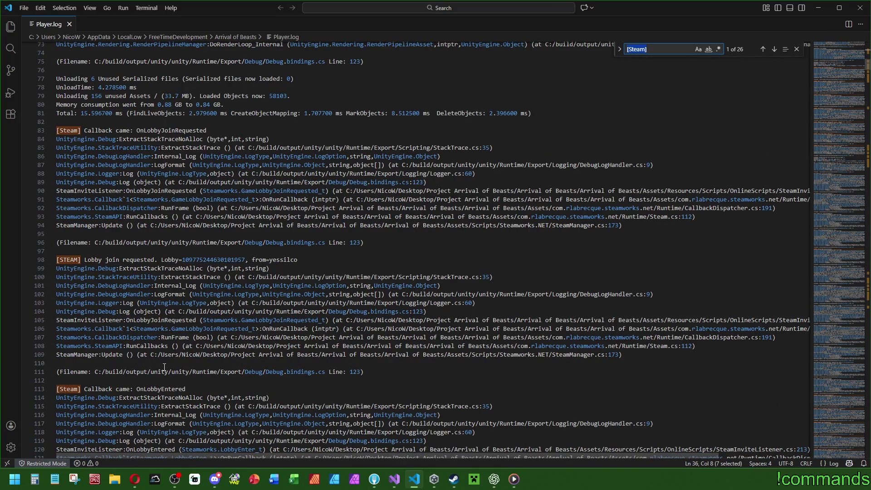
pyautogui.scroll(-4, 180, 319)
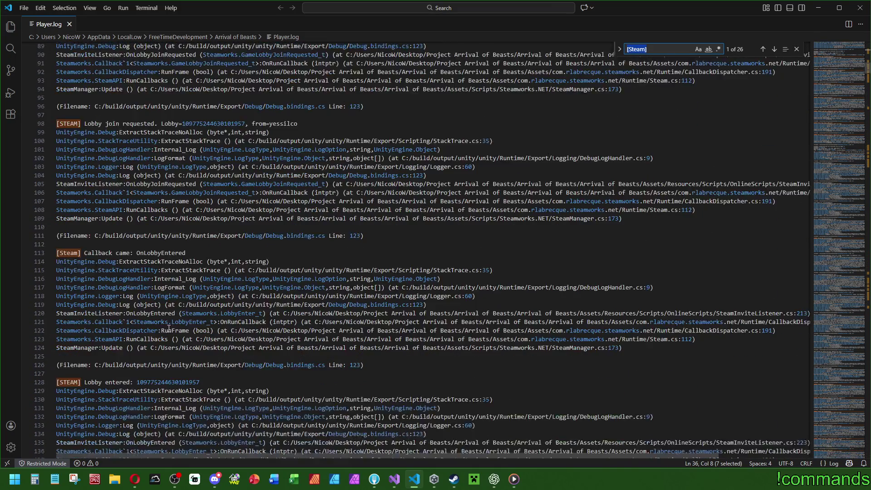
pyautogui.scroll(-2, 168, 332)
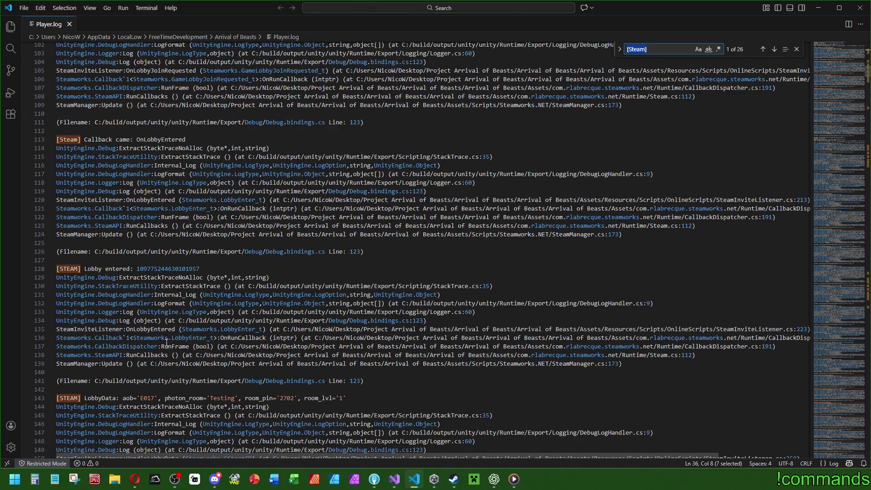
pyautogui.scroll(-2, 164, 346)
pyautogui.scroll(-1, 175, 348)
pyautogui.moveTo(350, 332)
pyautogui.mouseDown()
pyautogui.moveTo(100, 332)
pyautogui.moveTo(57, 321)
pyautogui.mouseUp()
pyautogui.click(57, 322)
pyautogui.scroll(-2, 398, 319)
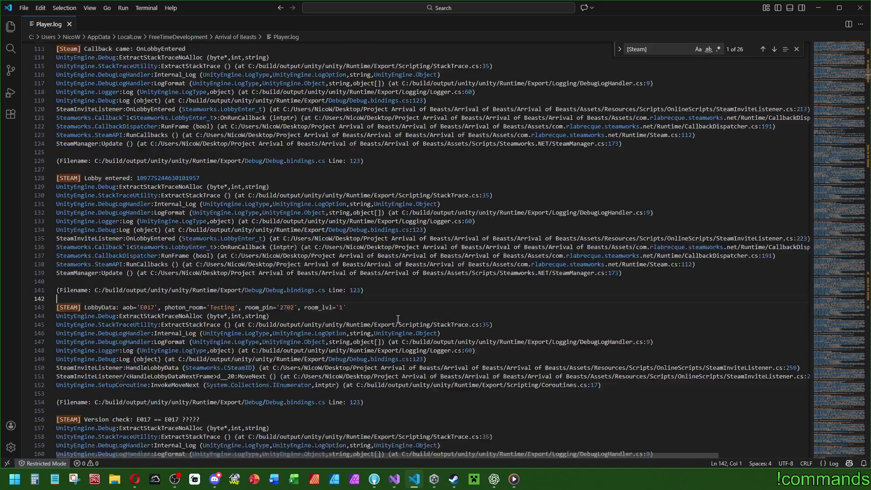
pyautogui.scroll(-2, 398, 319)
pyautogui.moveTo(201, 374)
pyautogui.mouseDown()
pyautogui.moveTo(96, 373)
pyautogui.moveTo(200, 373)
pyautogui.mouseUp()
pyautogui.scroll(-6, 352, 365)
pyautogui.scroll(-1, 351, 365)
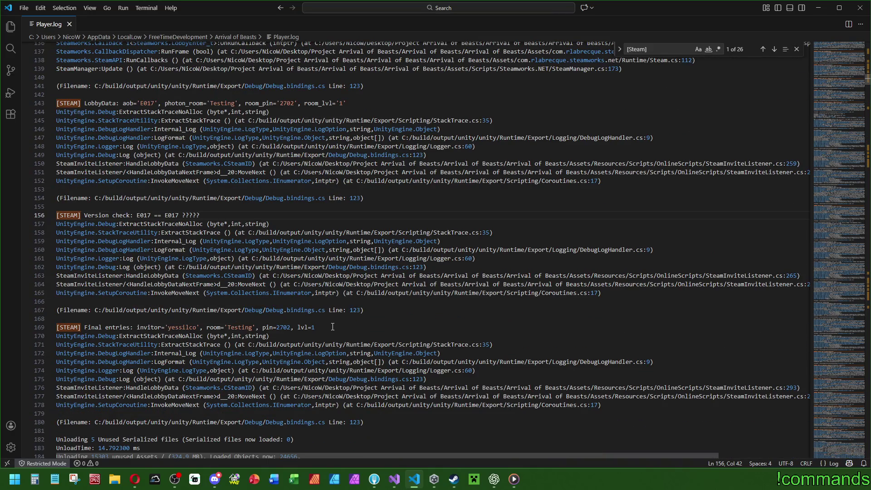
pyautogui.scroll(-5, 413, 327)
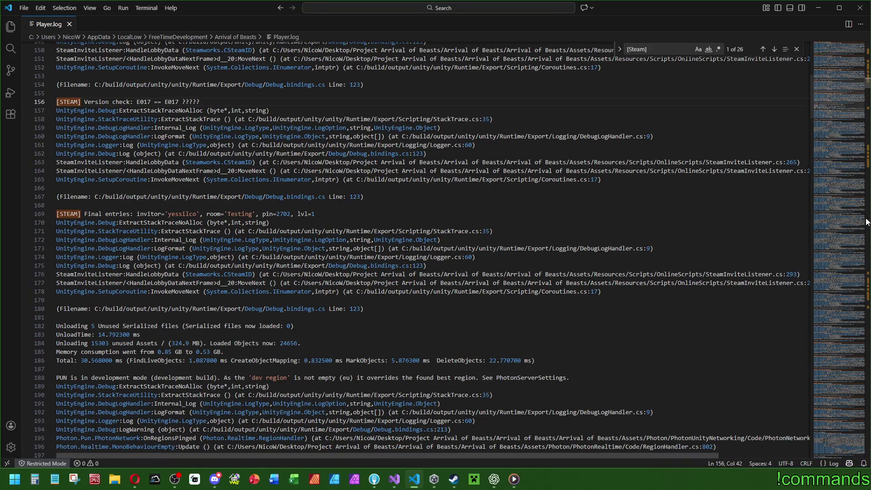
pyautogui.moveTo(868, 82)
pyautogui.mouseDown()
pyautogui.moveTo(868, 149)
pyautogui.moveTo(868, 43)
pyautogui.mouseUp()
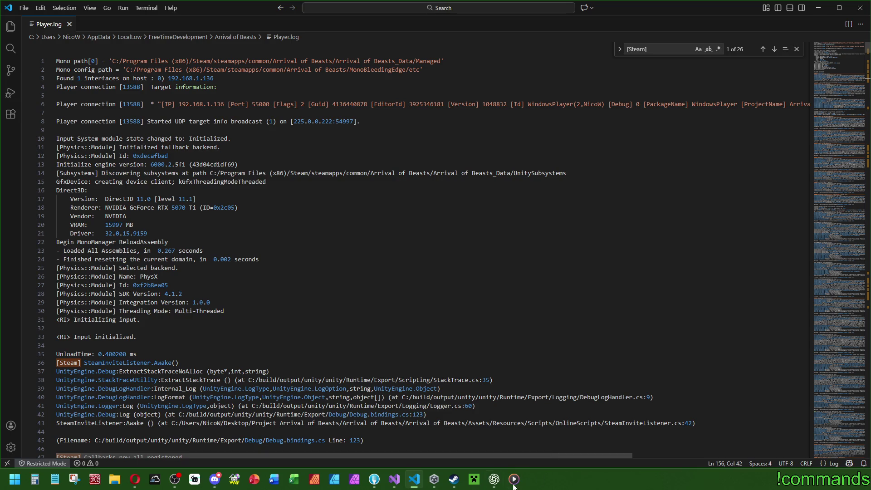
pyautogui.moveTo(396, 482)
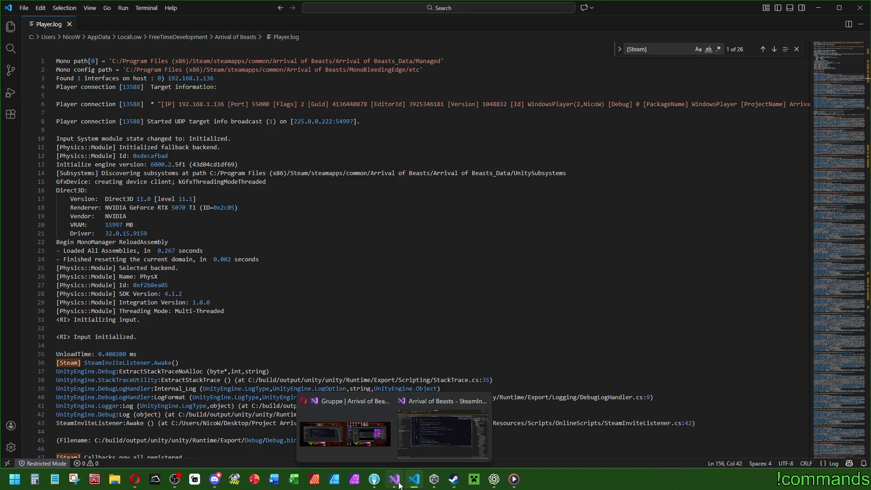
# Go to TryProcessColdStartInviteFromLaunchArgs and pick out its LaunchCommandLine log text.
pyautogui.click(423, 442)
pyautogui.scroll(7, 714, 199)
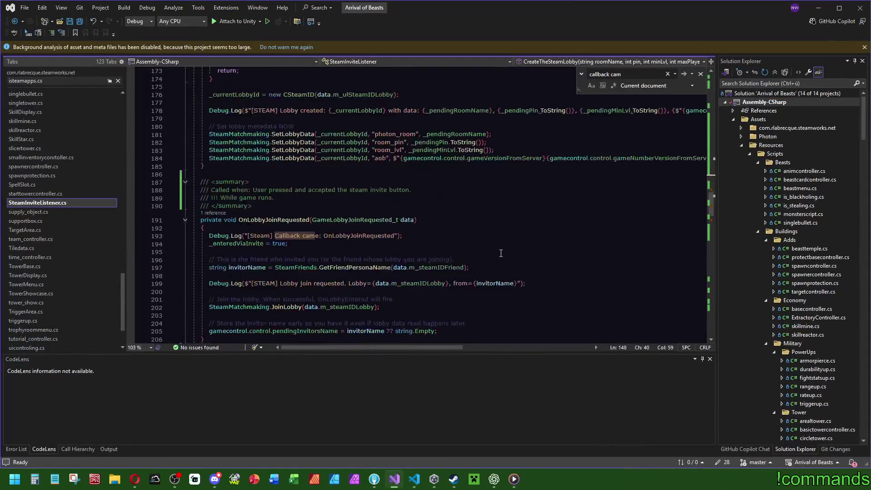
pyautogui.moveTo(715, 199)
pyautogui.mouseDown()
pyautogui.moveTo(727, 76)
pyautogui.moveTo(727, 97)
pyautogui.mouseUp()
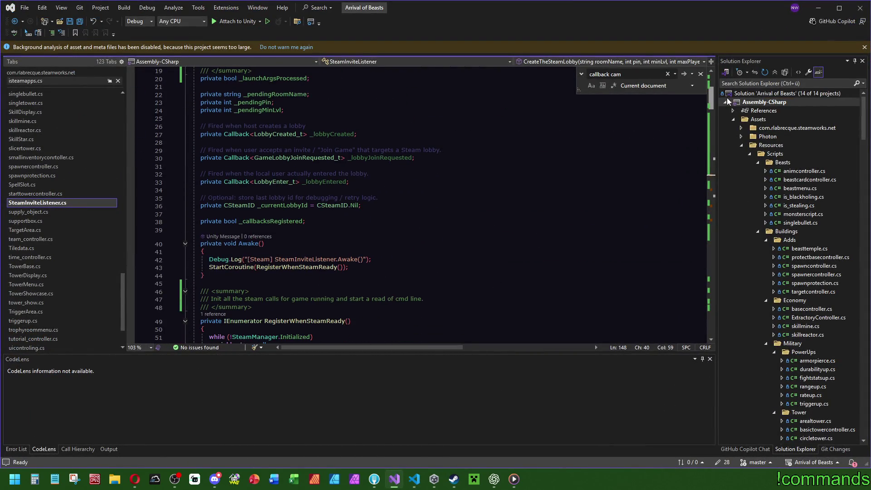
pyautogui.keyDown('ctrl'); pyautogui.click(319, 267); pyautogui.keyUp('ctrl')
pyautogui.keyDown('ctrl'); pyautogui.click(327, 325); pyautogui.keyUp('ctrl')
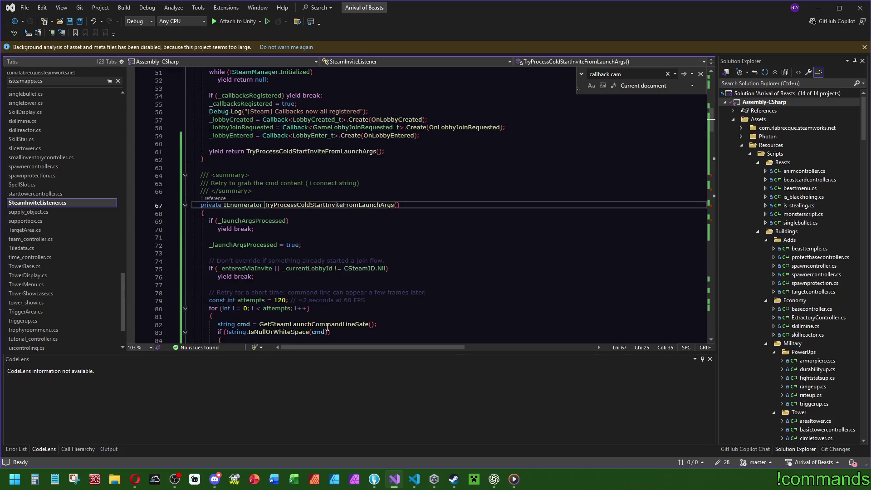
pyautogui.scroll(-5, 522, 224)
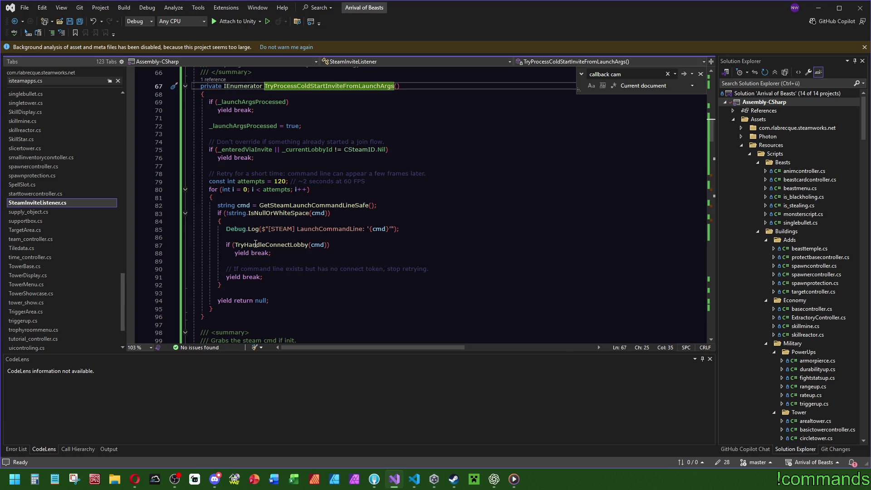
pyautogui.click(359, 229)
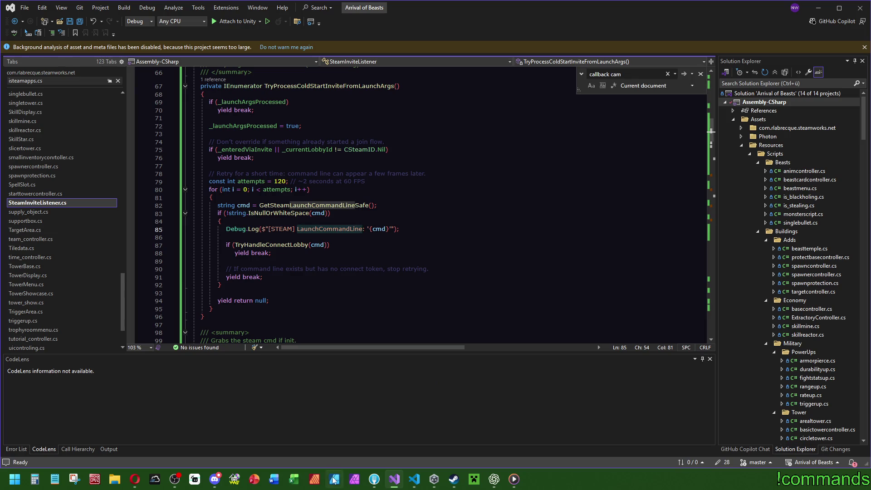
# Search Player.log for LaunchCommandLine, find no entry, and close the log viewer.
pyautogui.click(414, 479)
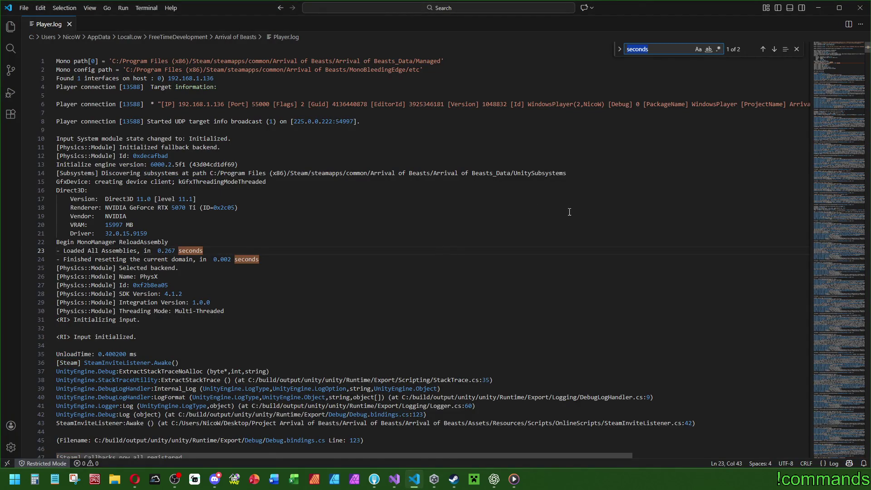
pyautogui.scroll(-1, 562, 210)
pyautogui.write('LaunchCommandLine')
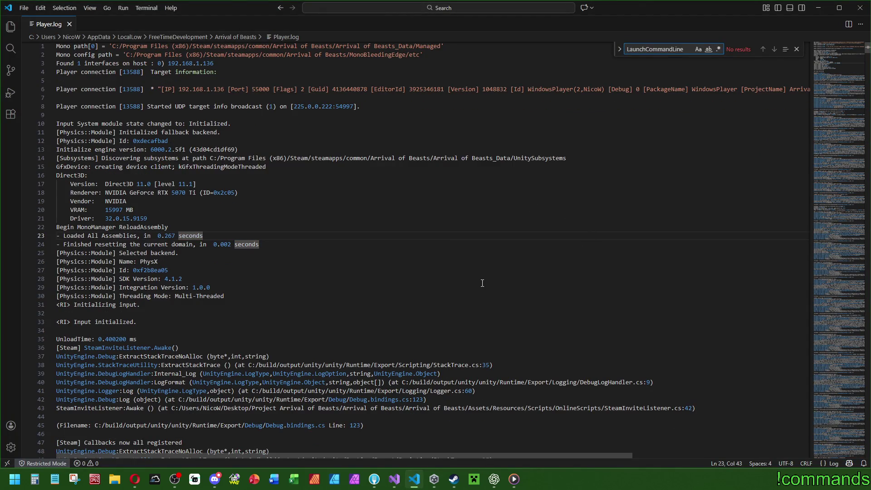
pyautogui.click(797, 49)
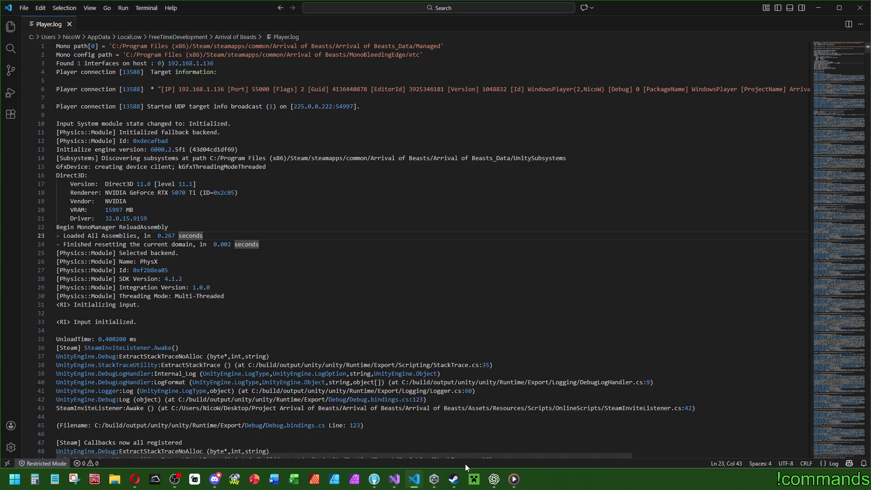
pyautogui.click(70, 24)
pyautogui.click(860, 7)
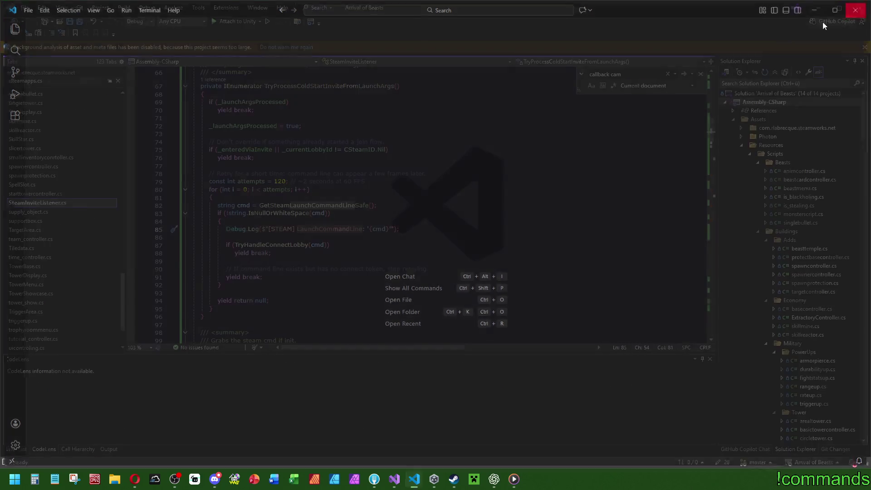
# Inspect the TryHandleConnectLobby definition with F12, then return to the LaunchCommandLine log line.
pyautogui.click(283, 173)
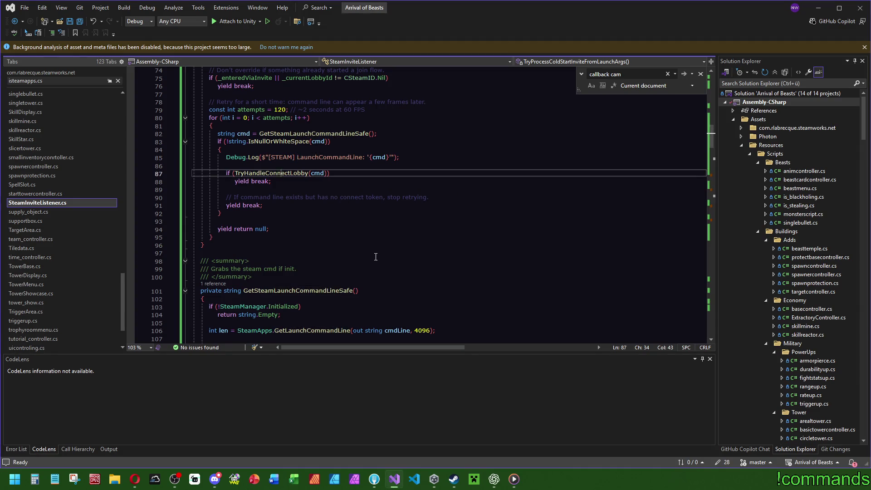
pyautogui.press('F12')
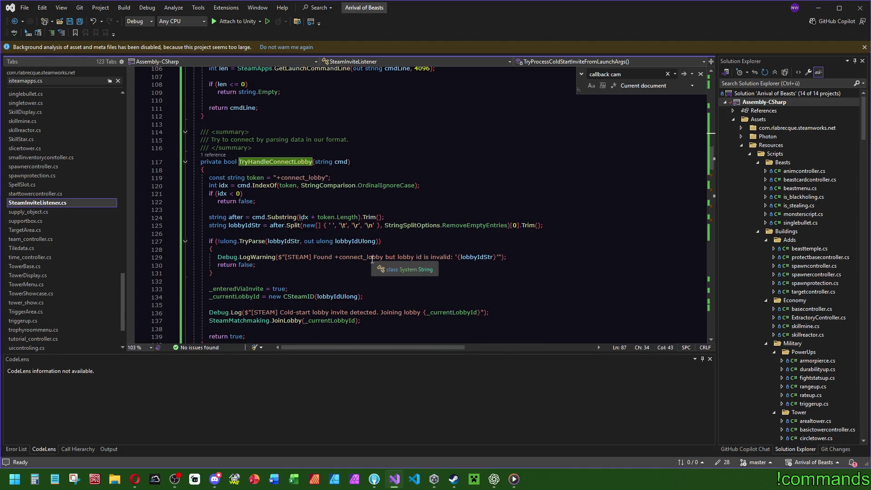
pyautogui.scroll(13, 564, 276)
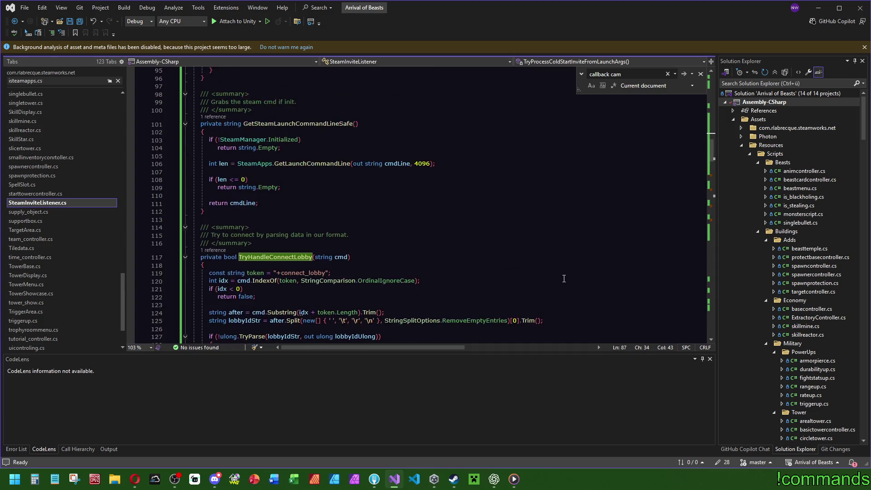
pyautogui.click(417, 226)
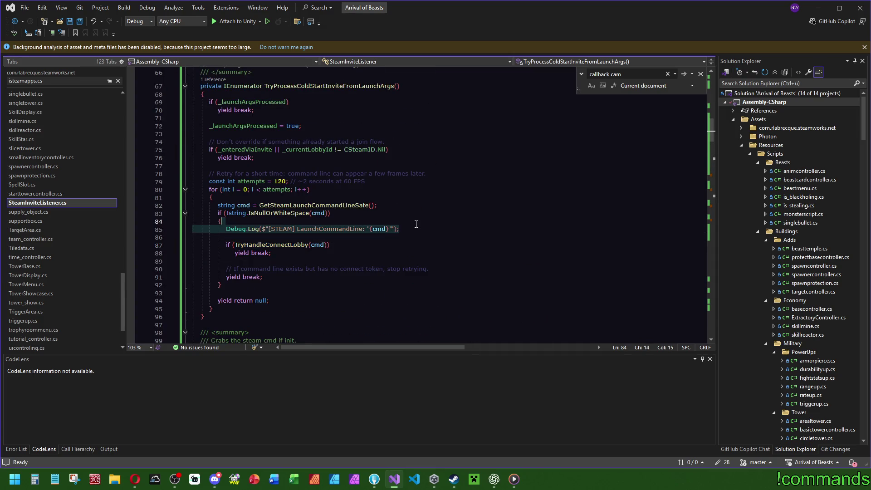
pyautogui.press('Up')
pyautogui.press('Up')
pyautogui.press('Up')
pyautogui.click(494, 479)
pyautogui.click(412, 443)
# Tell ChatGPT the pasted LaunchCommandLine Debug.Log line never appears in the log after an invite launch.
pyautogui.write('Das hier ist nirgends im Log ')
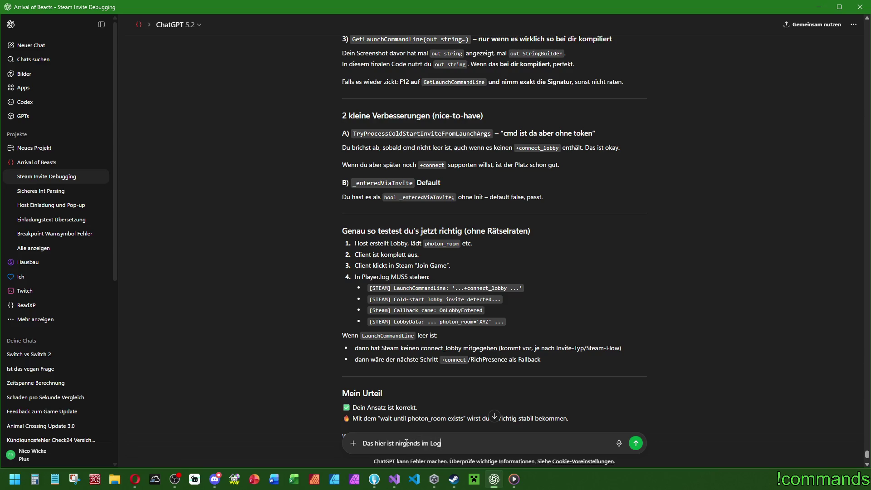
pyautogui.write(' nach Spielstart')
pyautogui.write(' durch invit')
pyautogui.press('BackSpace')
pyautogui.press('BackSpace')
pyautogui.press('BackSpace')
pyautogui.write('Ei')
pyautogui.write('nladung')
pyautogui.hotkey('shift', 'Return')
pyautogui.hotkey('shift', 'Return')
pyautogui.hotkey('ctrl', 'v')
pyautogui.click(426, 407)
pyautogui.write('zu finden')
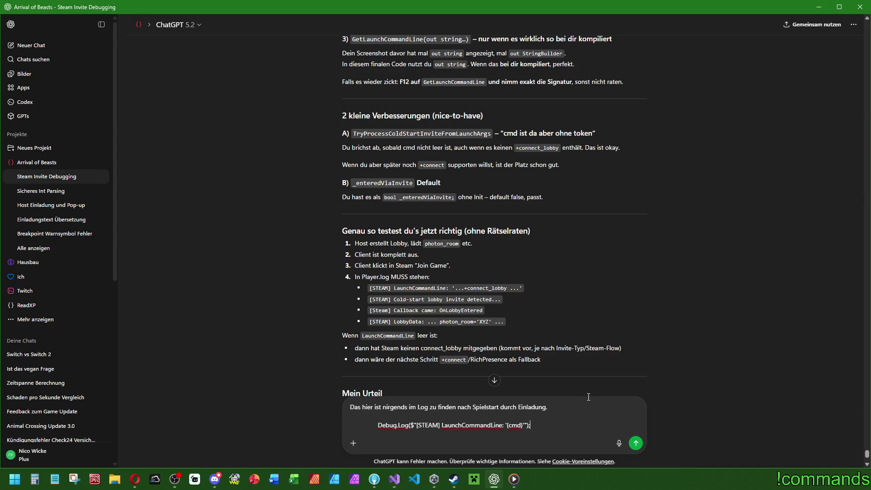
pyautogui.press('BackSpace')
pyautogui.write(':-( also ko')
pyautogui.write('mmt das scheinbar ')
pyautogui.write('nichtr')
pyautogui.press('BackSpace')
pyautogui.press('BackSpace')
pyautogui.press('BackSpace')
pyautogui.press('Return')
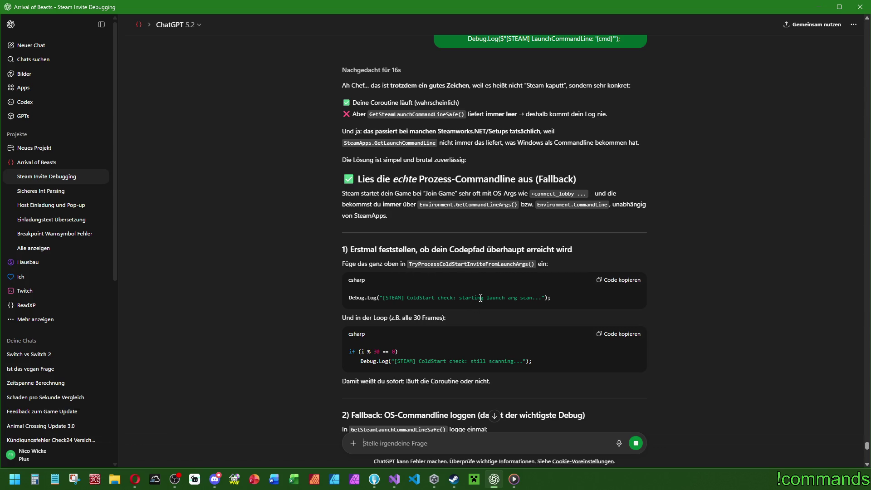
pyautogui.click(611, 283)
# Paste the 'ColdStart check: starting launch arg scan...' log at the coroutine start and save.
pyautogui.click(394, 479)
pyautogui.click(317, 118)
pyautogui.write('Debug.Log("[STEAM] ColdStart check: starting launch arg scan...");')
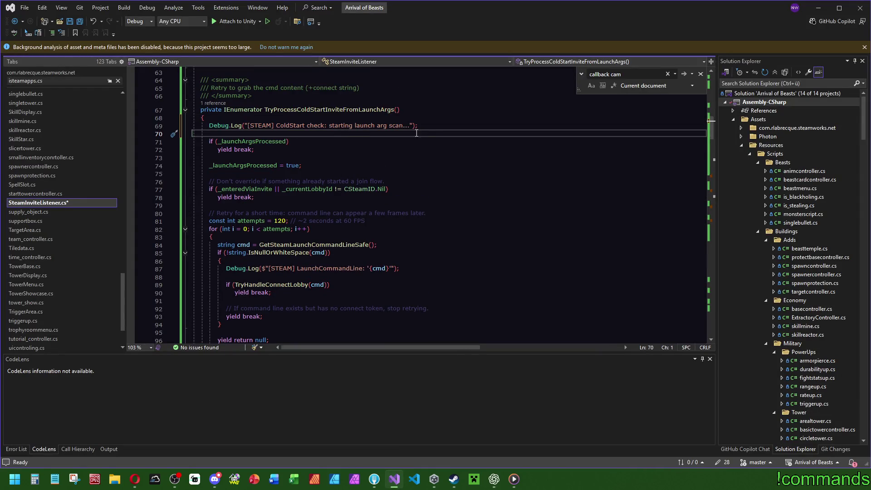
pyautogui.press('BackSpace')
pyautogui.press('Up')
pyautogui.press('Up')
pyautogui.press('Up')
pyautogui.hotkey('ctrl', 's')
# Insert the 'ColdStart check: still scanning...' log every 30 iterations at the top of the retry loop.
pyautogui.click(494, 480)
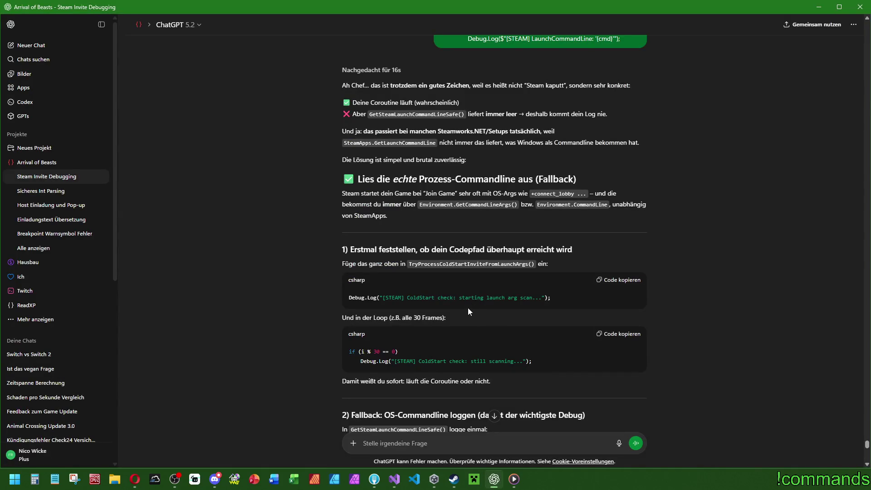
pyautogui.scroll(-2, 469, 306)
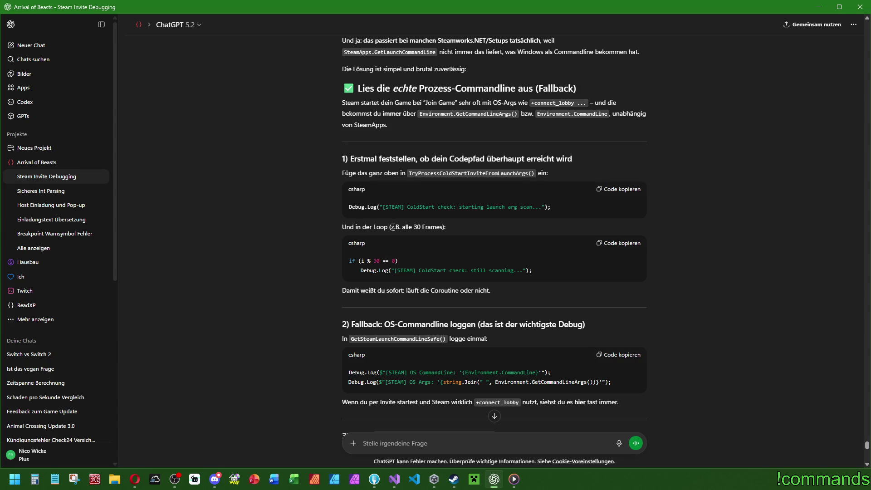
pyautogui.click(410, 480)
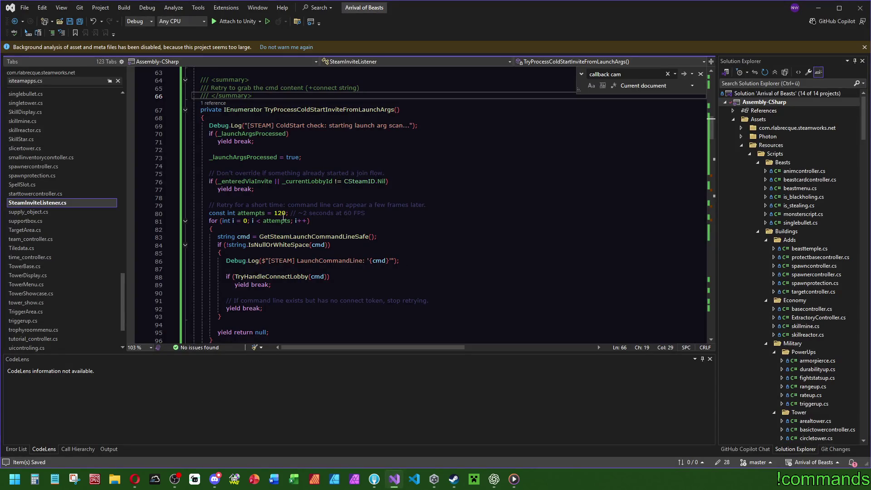
pyautogui.scroll(-2, 285, 216)
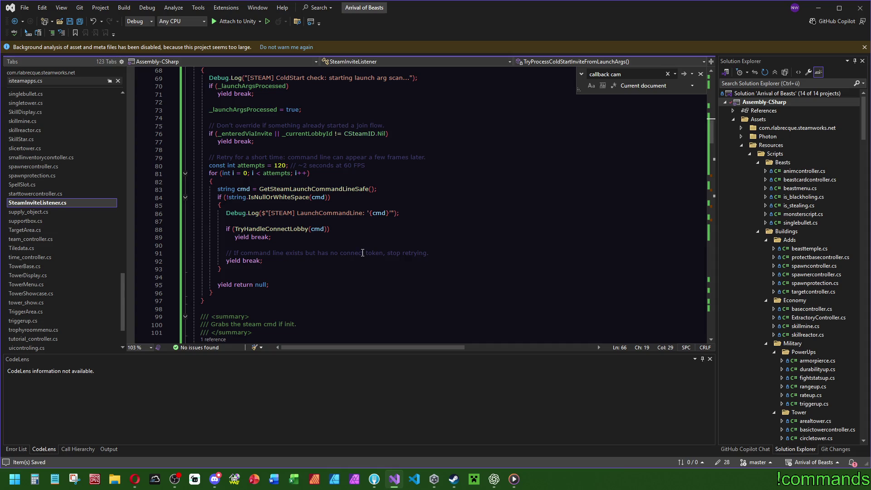
pyautogui.doubleClick(278, 190)
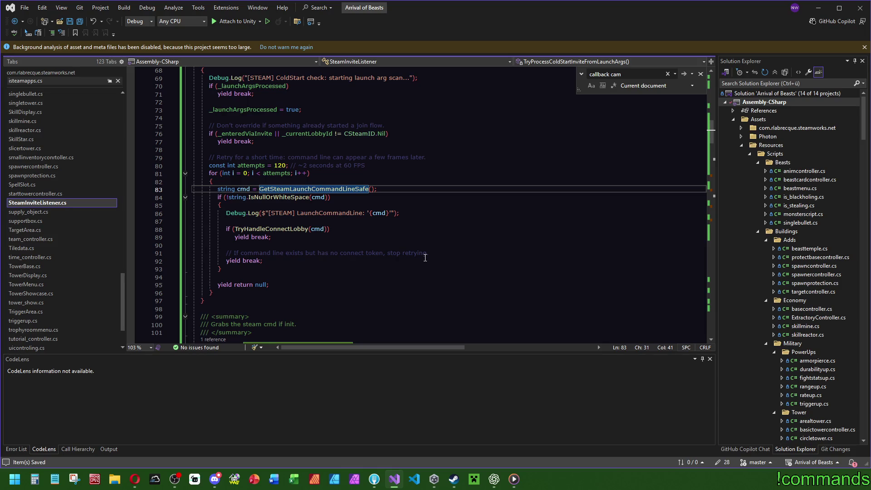
pyautogui.click(494, 480)
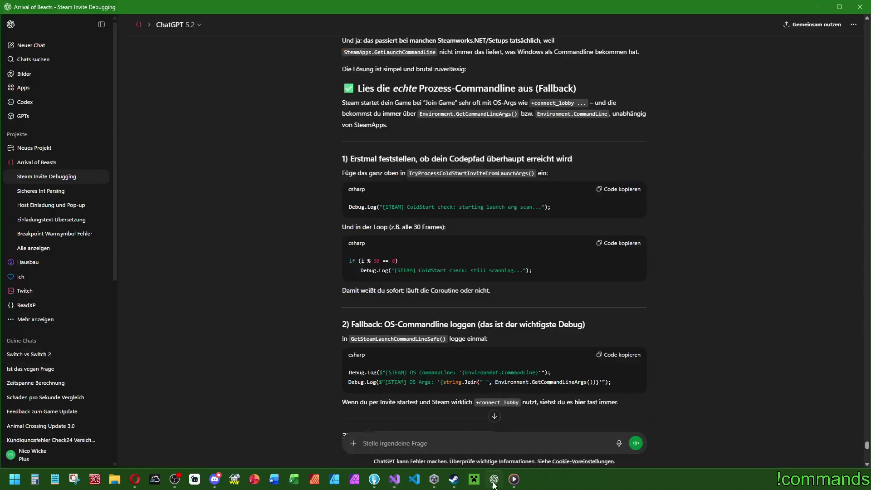
pyautogui.click(621, 247)
pyautogui.click(394, 479)
pyautogui.click(236, 182)
pyautogui.press('Return')
pyautogui.write('if (i % 30 == 0)     Debug.Log("[STEAM] ColdStart check: still scanning...");')
pyautogui.click(390, 175)
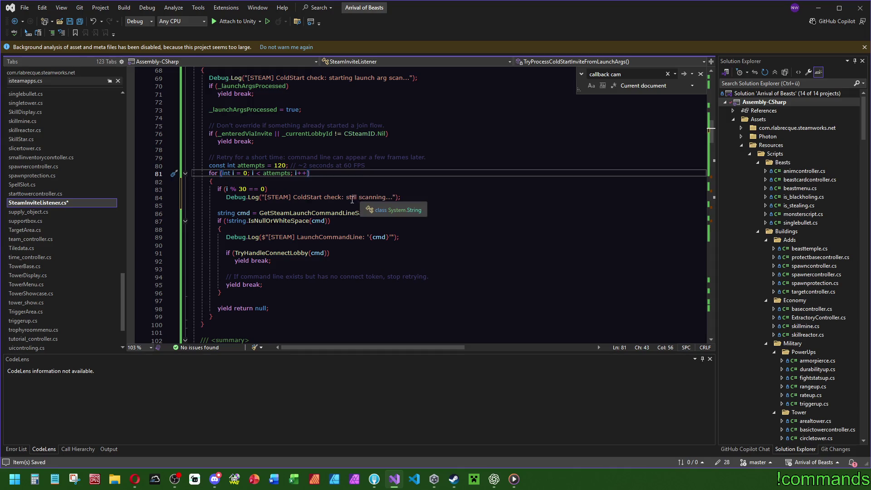
# Copy ChatGPT's hybrid GetSteamLaunchCommandLineSafe method code.
pyautogui.click(494, 479)
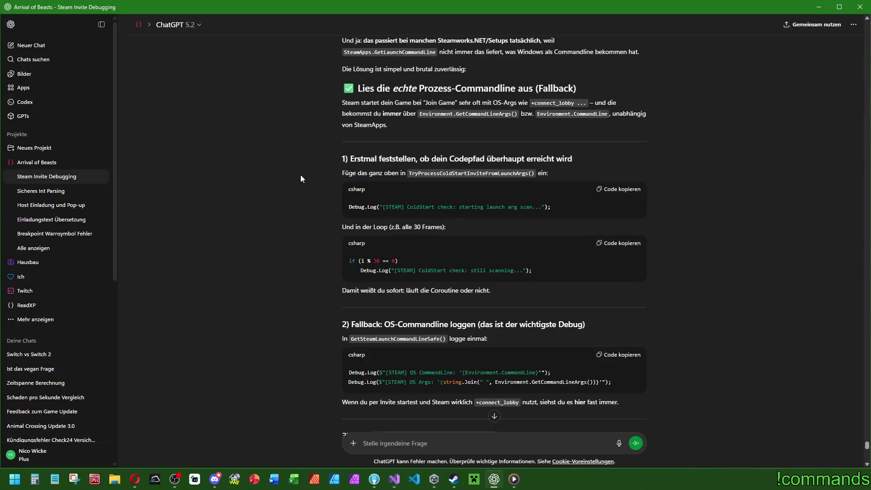
pyautogui.scroll(-2, 519, 329)
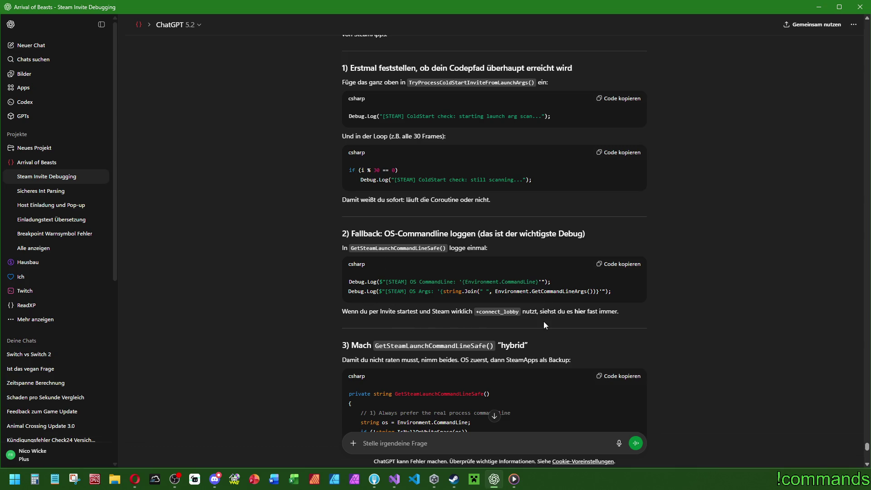
pyautogui.scroll(-2, 567, 204)
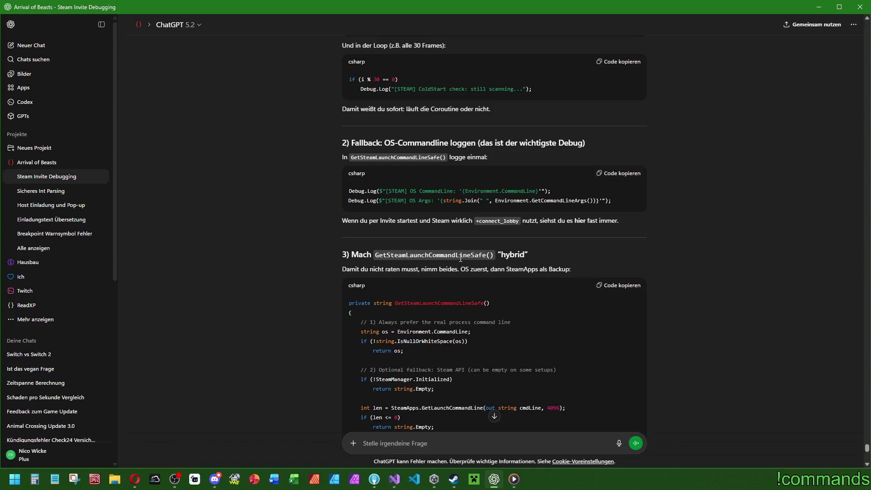
pyautogui.scroll(-2, 460, 258)
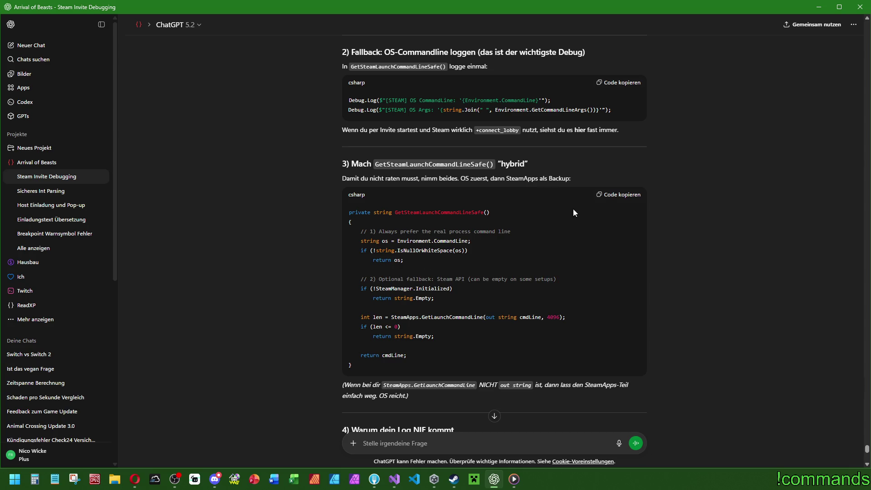
pyautogui.moveTo(355, 364); pyautogui.dragTo(348, 210)
pyautogui.click(555, 231)
# Replace the existing GetSteamLaunchCommandLineSafe method with the hybrid Environment.CommandLine version.
pyautogui.click(394, 479)
pyautogui.scroll(-1, 286, 280)
pyautogui.doubleClick(291, 93)
pyautogui.press('F12')
pyautogui.moveTo(158, 293); pyautogui.dragTo(159, 207)
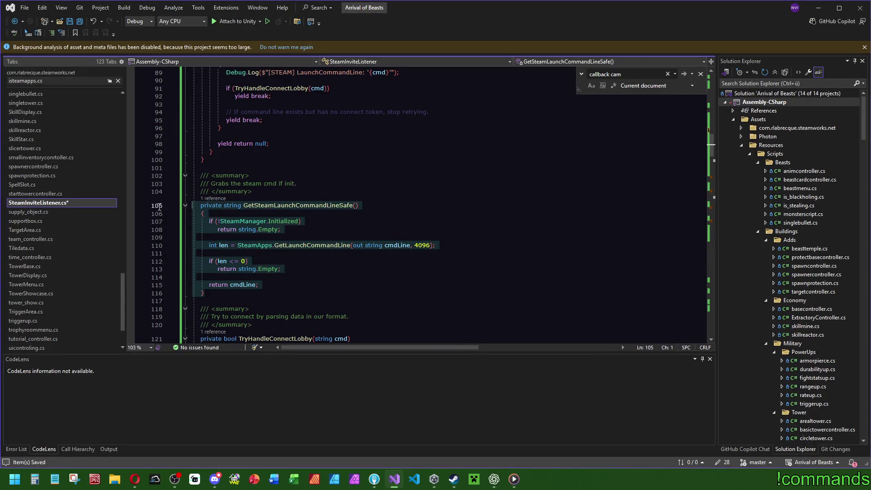
pyautogui.write('private string GetSteamLaunchCommandLineSafe()     {         // 1) Always prefer the real process command line         string os = Environment.CommandLine;         if (!string.IsNullOrWhiteSpace(os))             return os;          // 2) Optional fallback: Steam API (can be empty on some setups)         if (!SteamManager.Initialized)             return string.Empty;          int len = SteamApps.GetLaunchCommandLine(out string cmdLine, 4096);         if (len <= 0)             return string.Empty;          return cmdLine;     }')
# Amend the method's summary comment to read 'os or', review its references, and save.
pyautogui.click(241, 184)
pyautogui.write('os /')
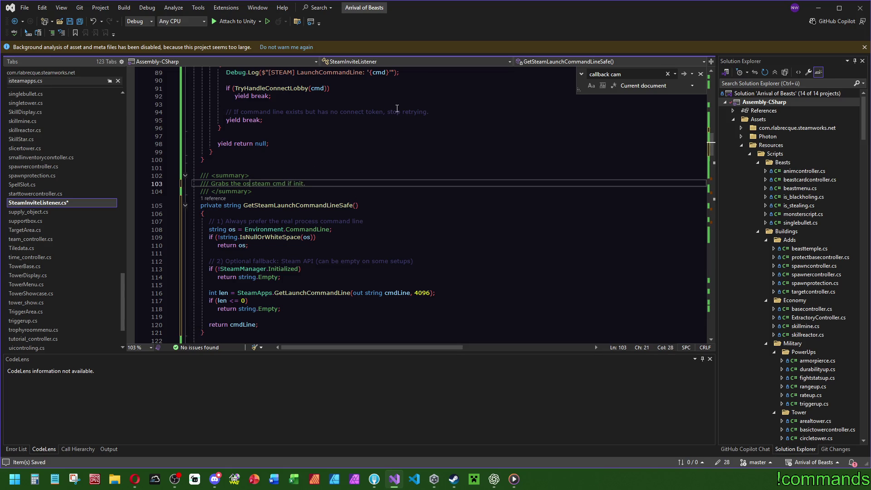
pyautogui.press('BackSpace')
pyautogui.write('or')
pyautogui.click(234, 229)
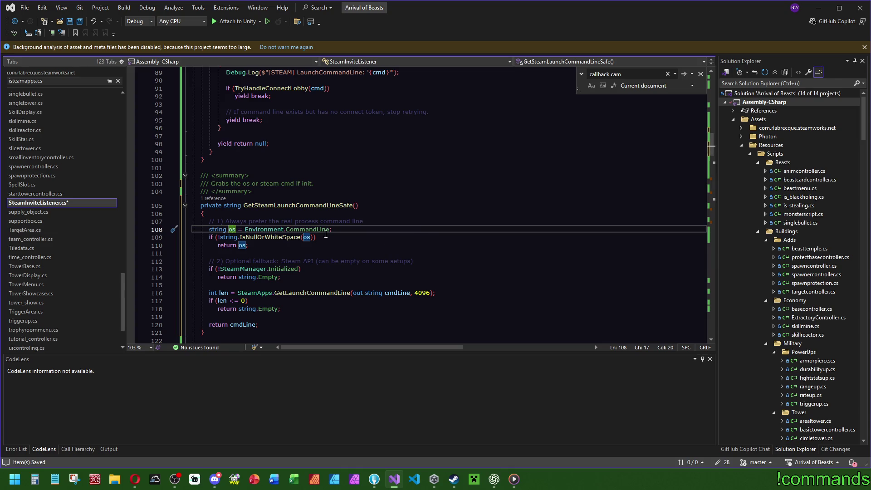
pyautogui.click(349, 205)
pyautogui.scroll(5, 239, 148)
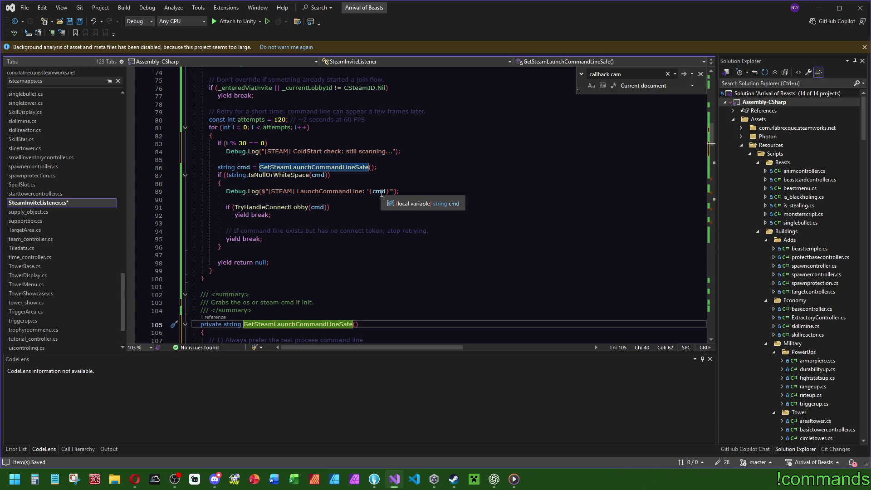
pyautogui.scroll(-5, 339, 235)
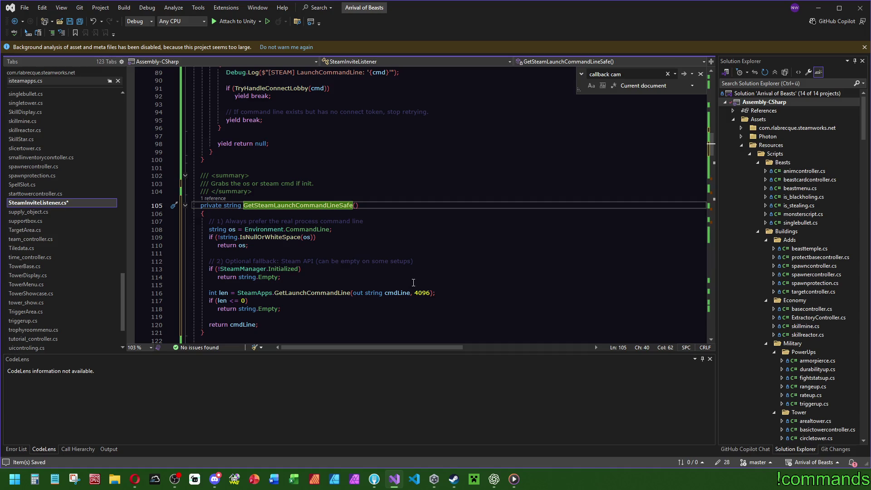
pyautogui.click(78, 21)
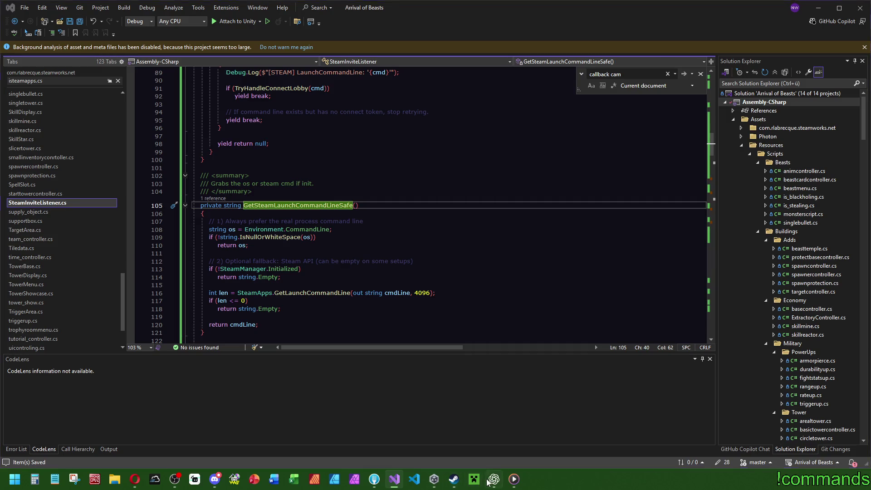
# Copy ChatGPT's OS command-line logging lines and place the caret inside GetSteamLaunchCommandLineSafe.
pyautogui.click(489, 481)
pyautogui.scroll(-5, 409, 273)
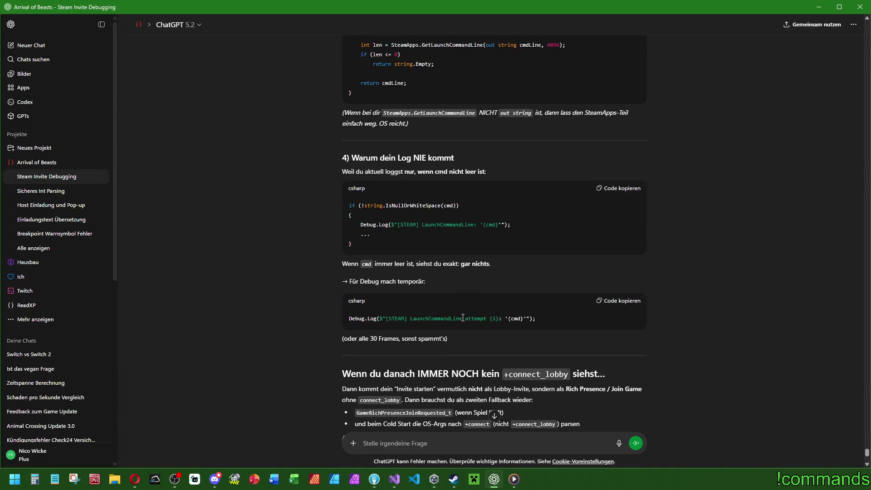
pyautogui.scroll(-5, 462, 314)
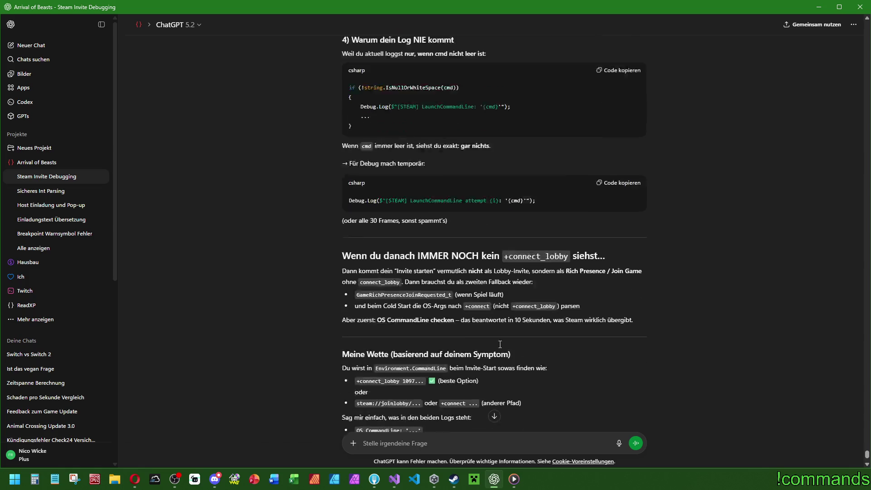
pyautogui.scroll(10, 502, 346)
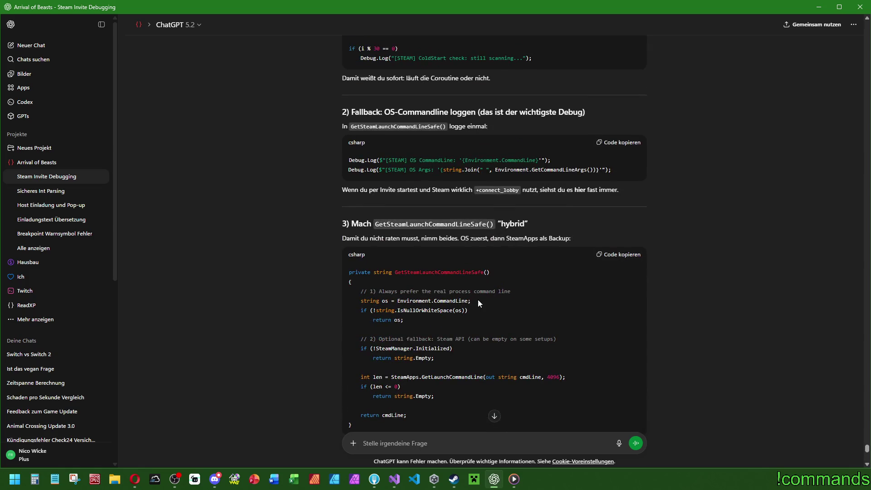
pyautogui.scroll(4, 468, 246)
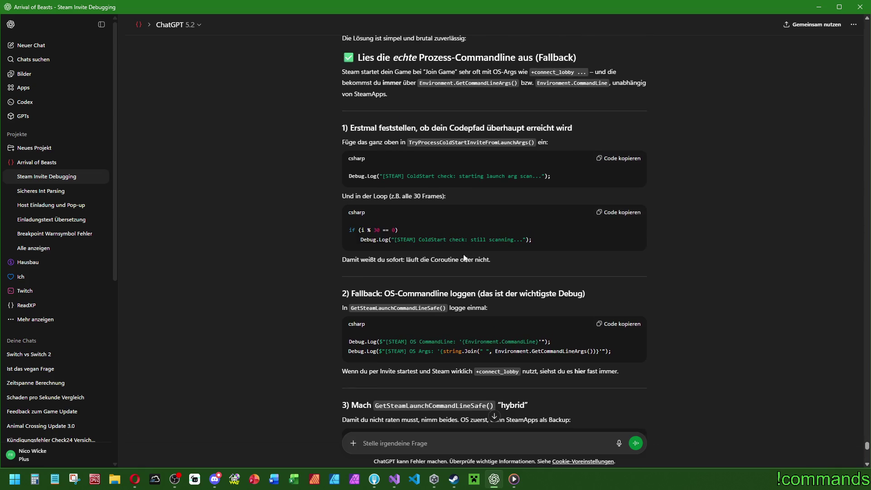
pyautogui.click(605, 324)
pyautogui.click(395, 478)
pyautogui.click(318, 214)
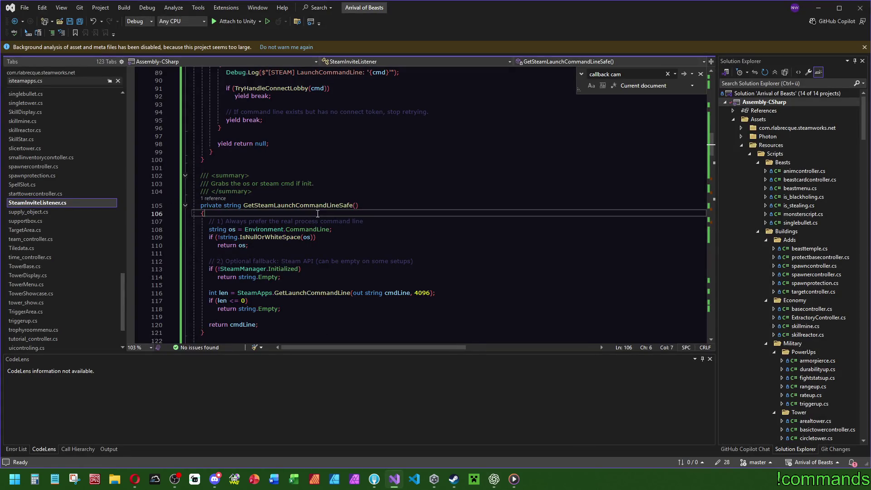
# Paste the OS CommandLine and Args debug logs into GetSteamLaunchCommandLineSafe, save all, and reread ChatGPT's answer.
pyautogui.write('Debug.Log($"[STEAM] OS CommandLine: \'{Environment.CommandLine}\'"); Debug.Log($"[STEAM] OS Args: \'{string.Join(" ", Environment.GetCommandLineArgs())}\'");')
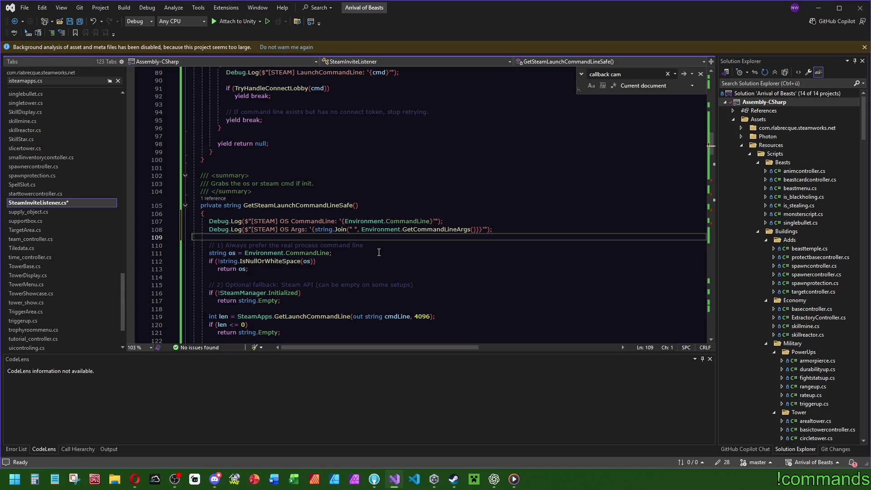
pyautogui.click(273, 175)
pyautogui.click(79, 22)
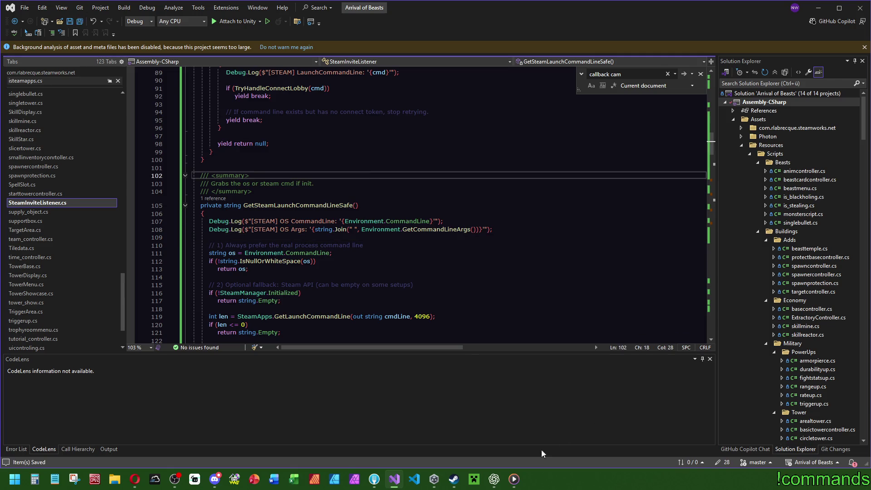
pyautogui.click(494, 479)
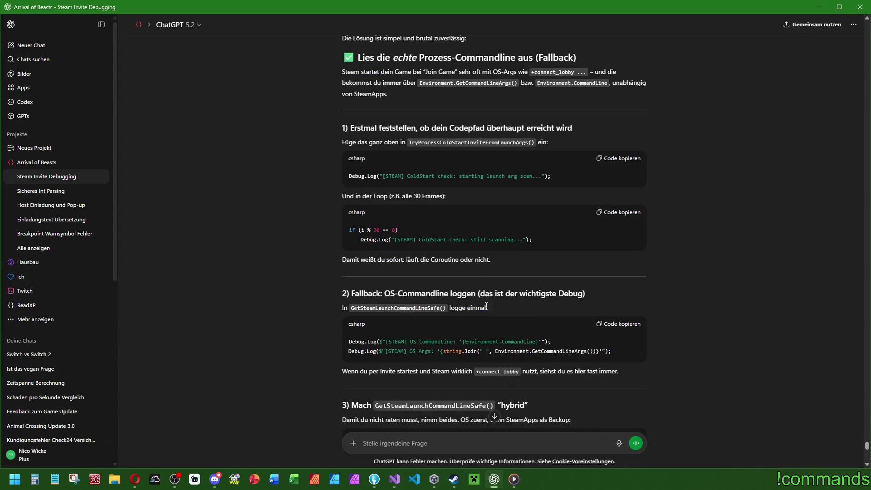
pyautogui.scroll(-15, 490, 343)
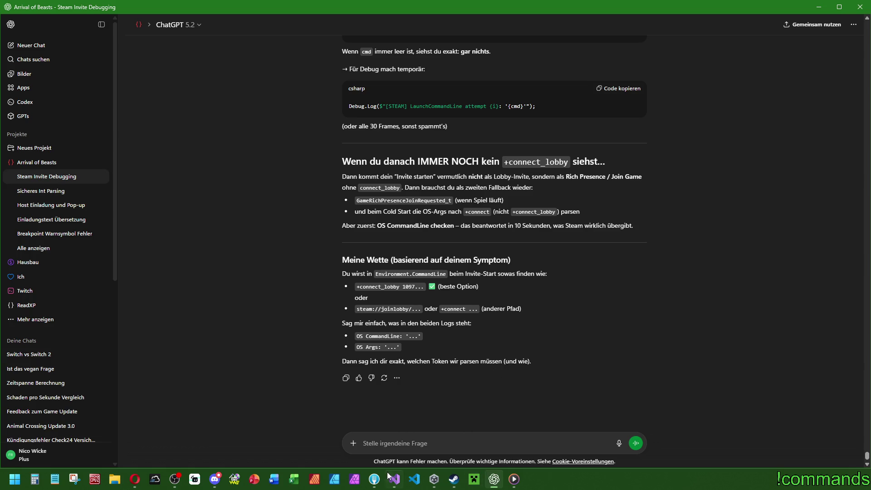
# Launch the Arrival of Beasts project from Unity Hub's list and move the loading splash aside.
pyautogui.moveTo(394, 482)
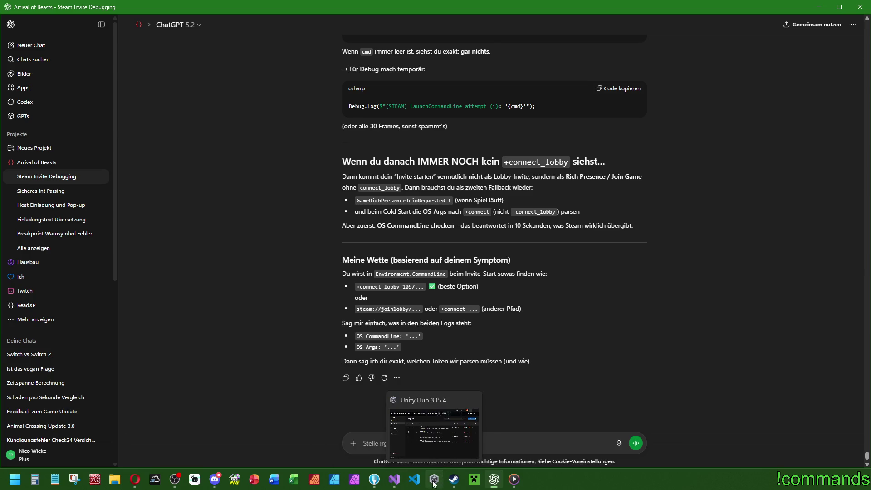
pyautogui.click(434, 479)
pyautogui.click(369, 218)
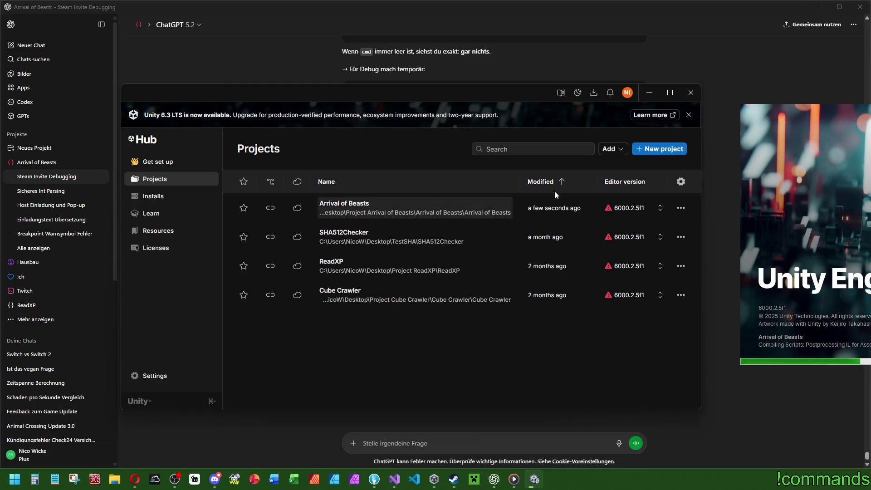
pyautogui.moveTo(834, 112); pyautogui.dragTo(321, 117)
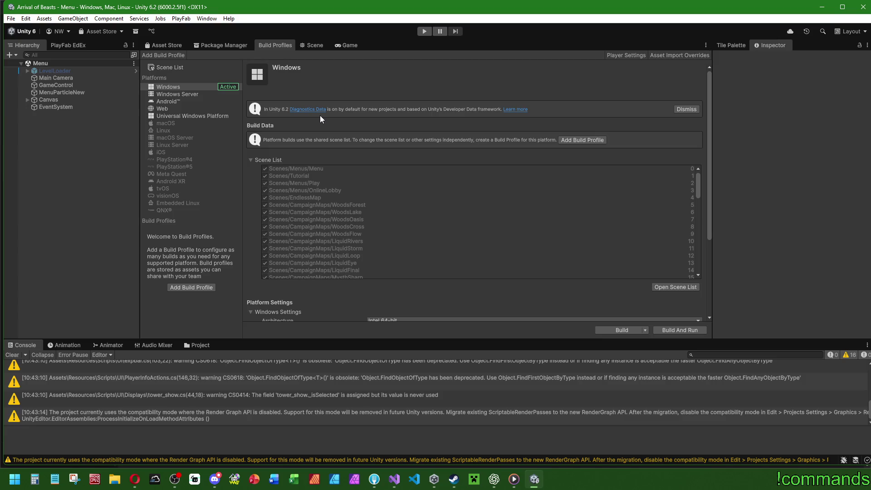
# Clear the console warnings, Build and Run the Windows player, then close the profile folder window.
pyautogui.click(12, 355)
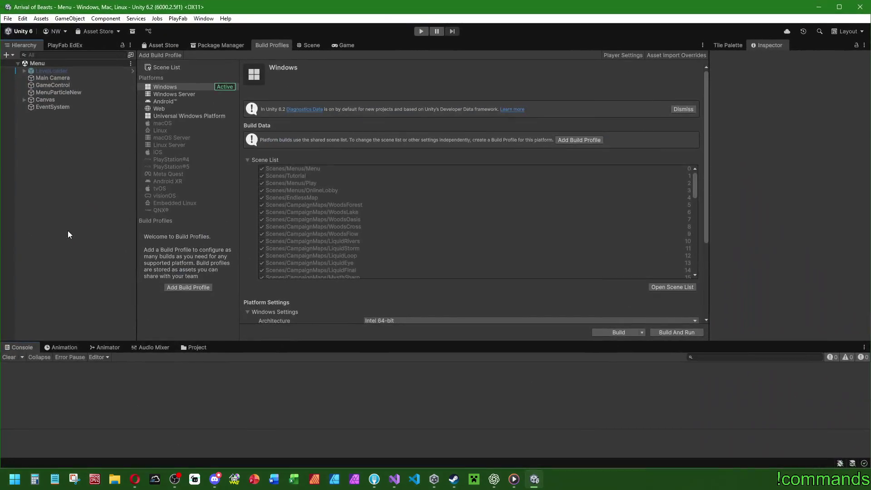
pyautogui.click(7, 19)
pyautogui.click(7, 19)
pyautogui.click(8, 20)
pyautogui.click(14, 19)
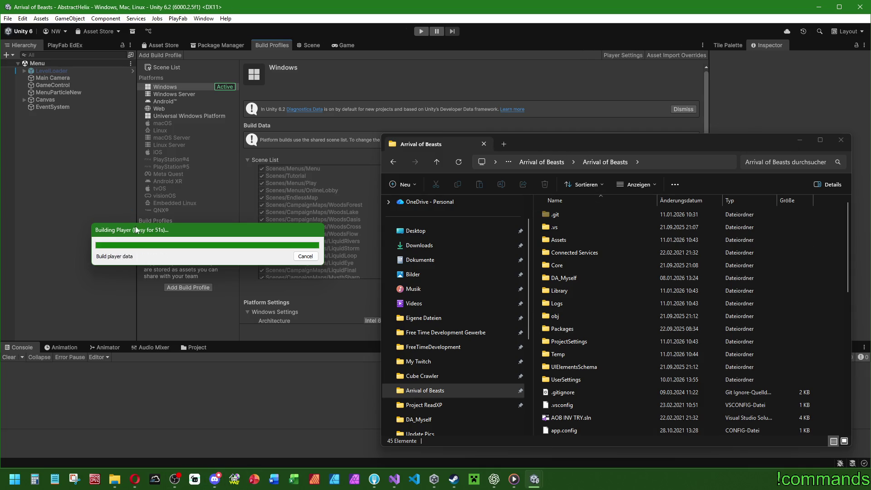
pyautogui.click(842, 140)
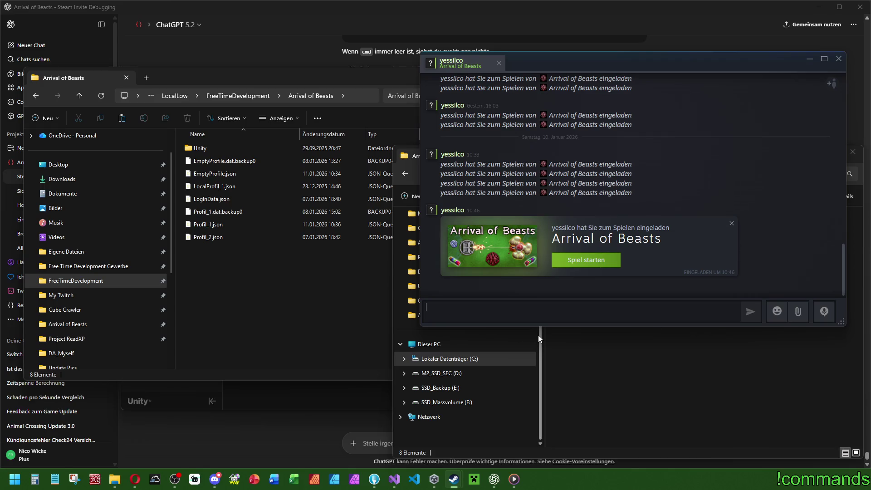
# Cold-start Arrival of Beasts from the Steam invite, choose online play, and start the game.
pyautogui.click(596, 261)
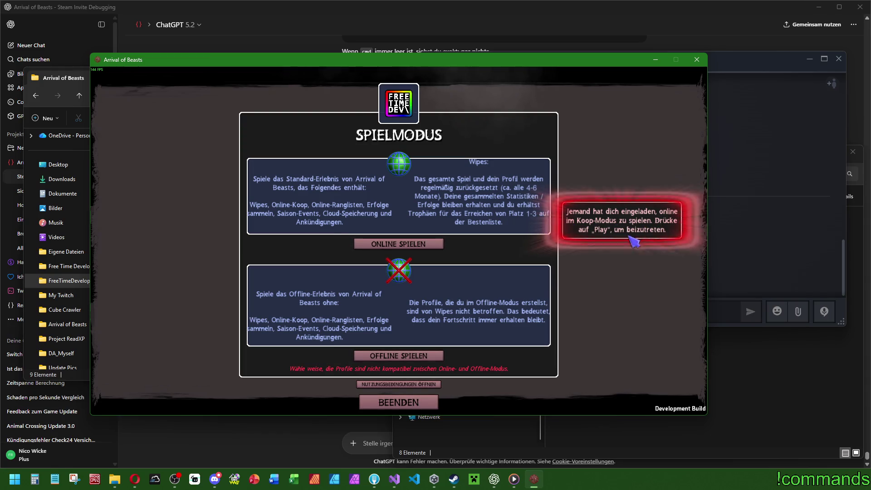
pyautogui.click(413, 244)
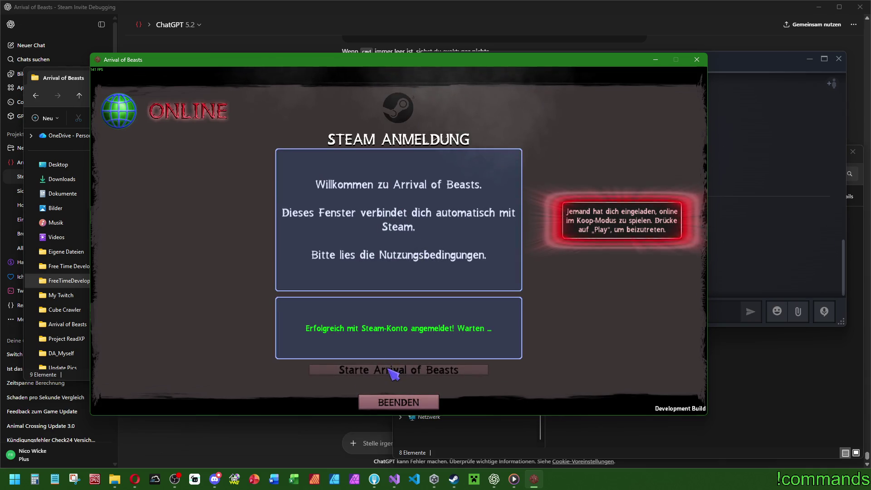
pyautogui.click(389, 370)
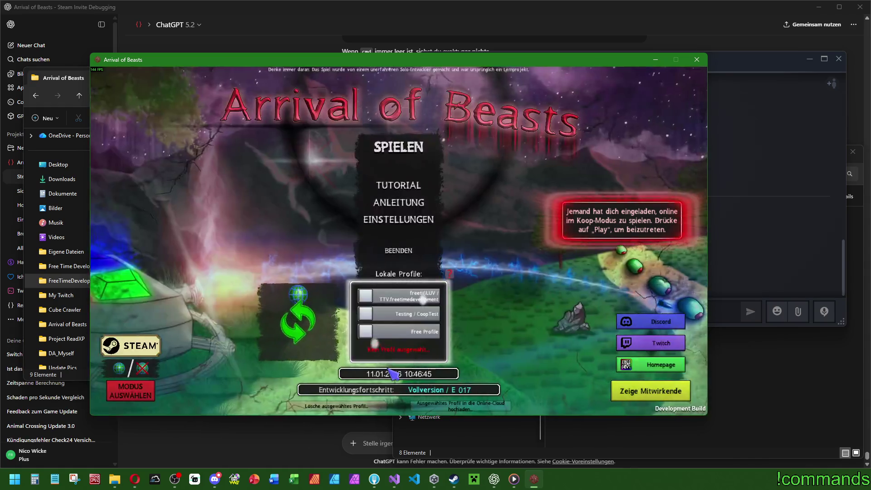
pyautogui.click(399, 147)
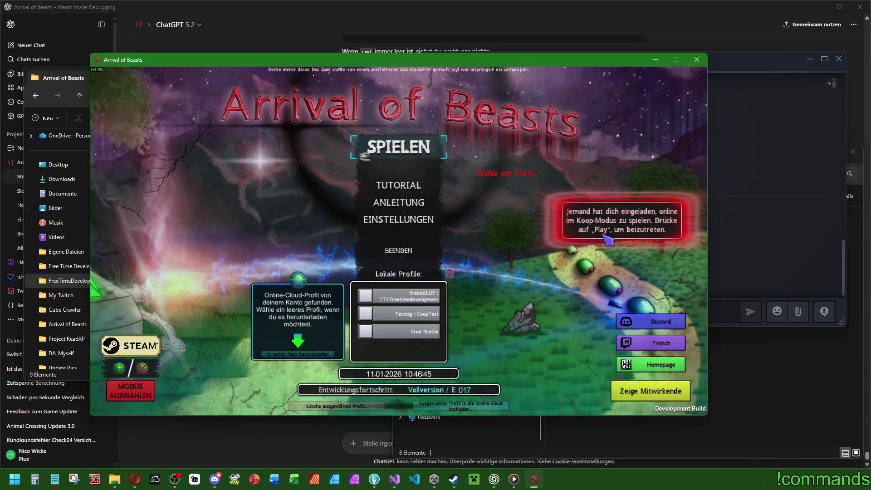
# Pick the first local profile, start playing, and accept the invitation to join room Testing.
pyautogui.click(399, 295)
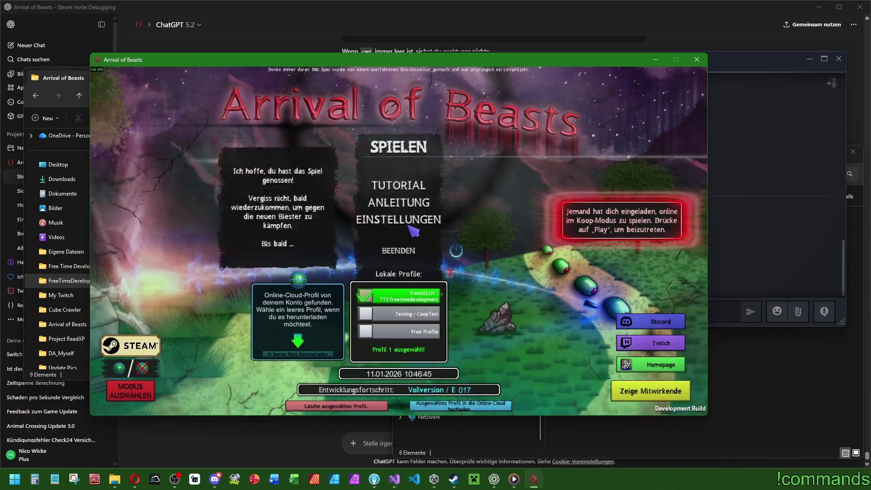
pyautogui.click(405, 145)
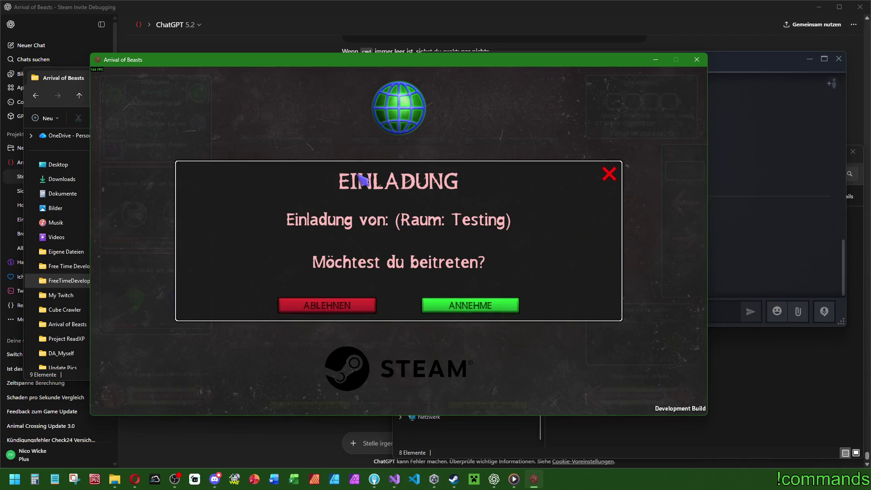
pyautogui.click(474, 310)
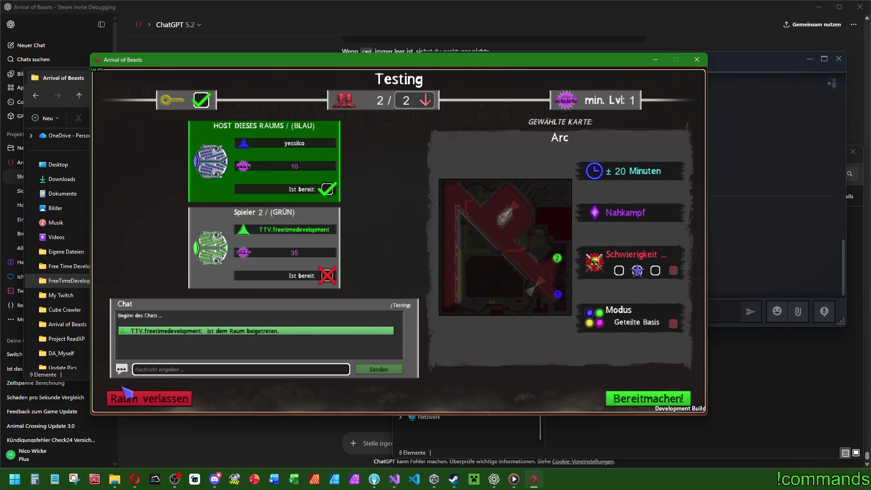
# Leave the Testing room lobby for the online menu.
pyautogui.click(151, 400)
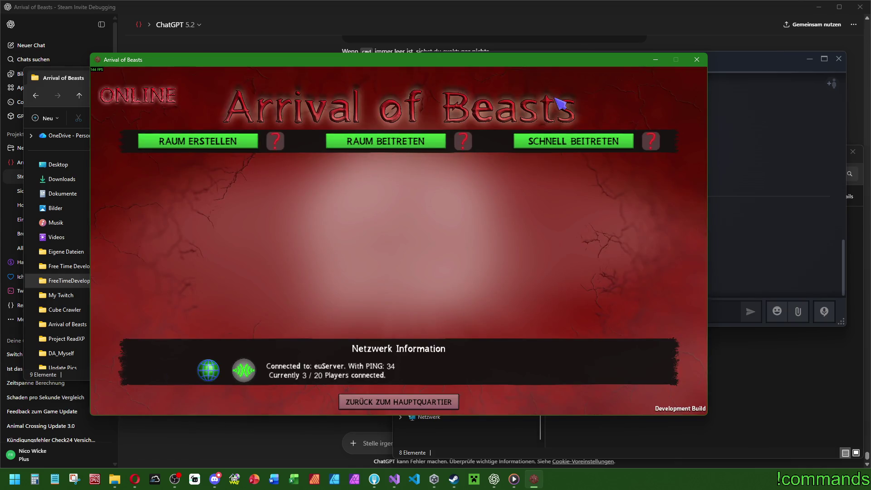
pyautogui.click(389, 398)
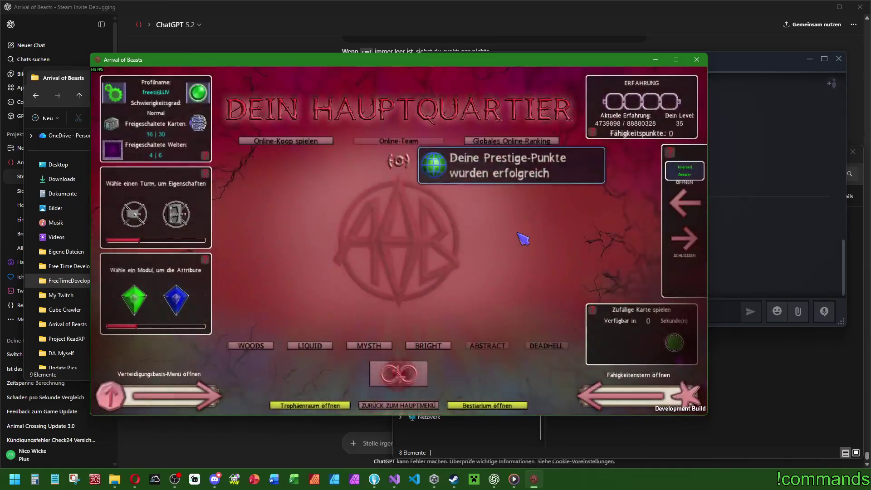
pyautogui.click(399, 405)
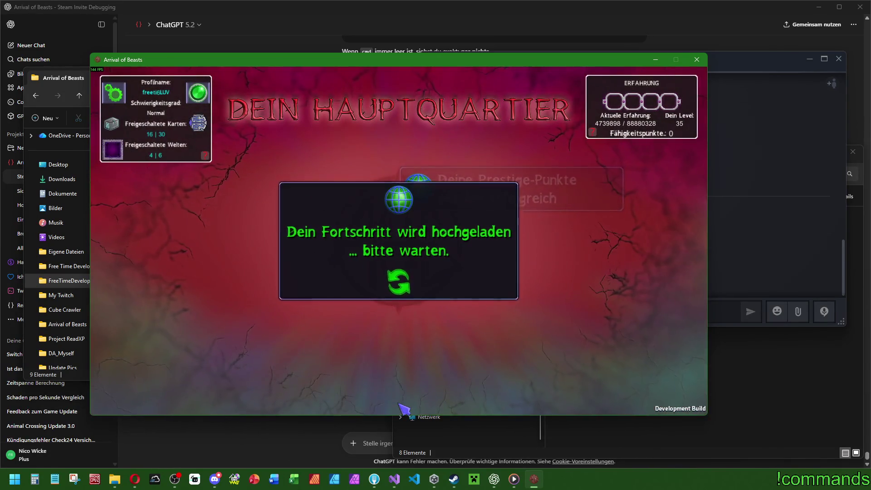
pyautogui.click(745, 79)
pyautogui.click(344, 71)
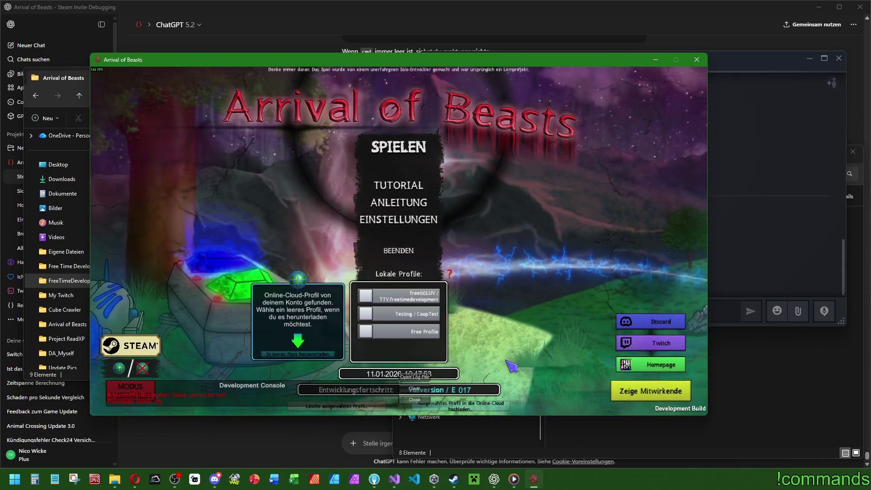
# Expand the development console to read its errors, collapse it, then switch to Discord.
pyautogui.click(196, 395)
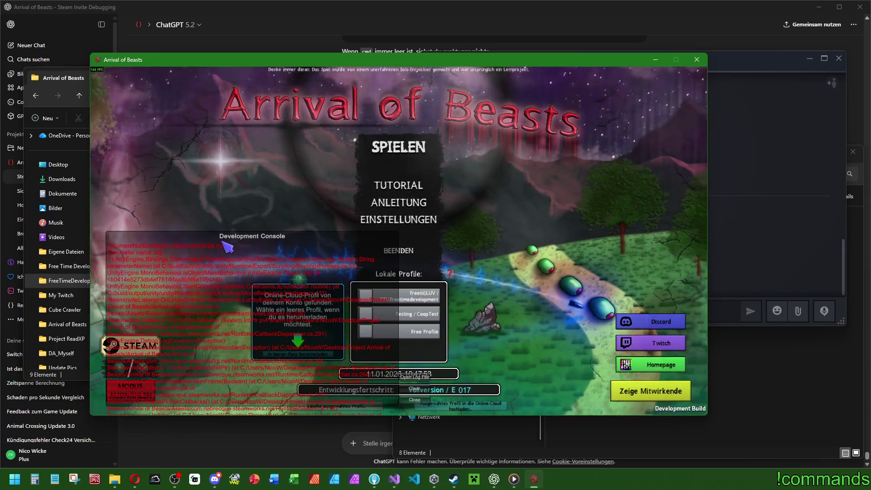
pyautogui.click(226, 247)
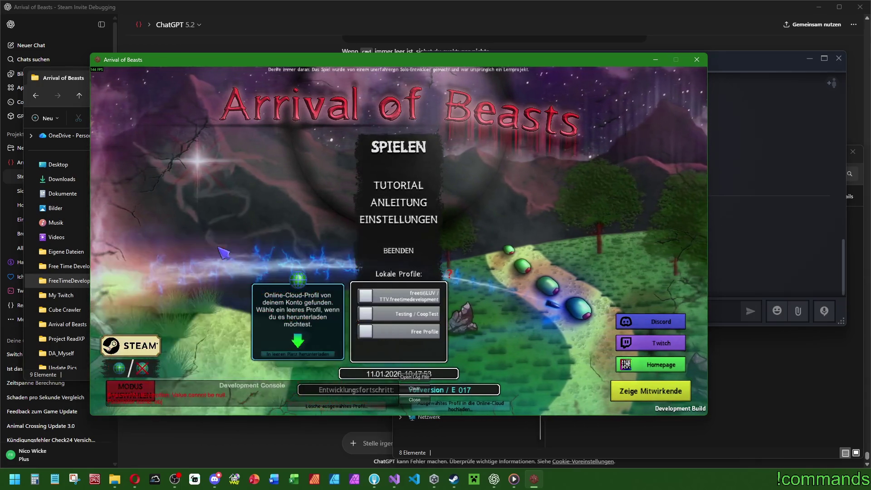
pyautogui.click(215, 482)
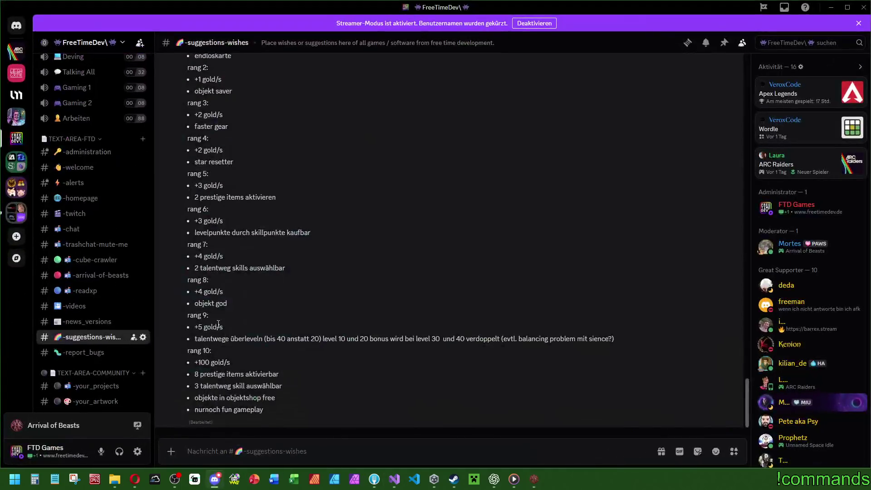
# View the #arrival-of-beasts channel, then minimize Discord.
pyautogui.click(92, 278)
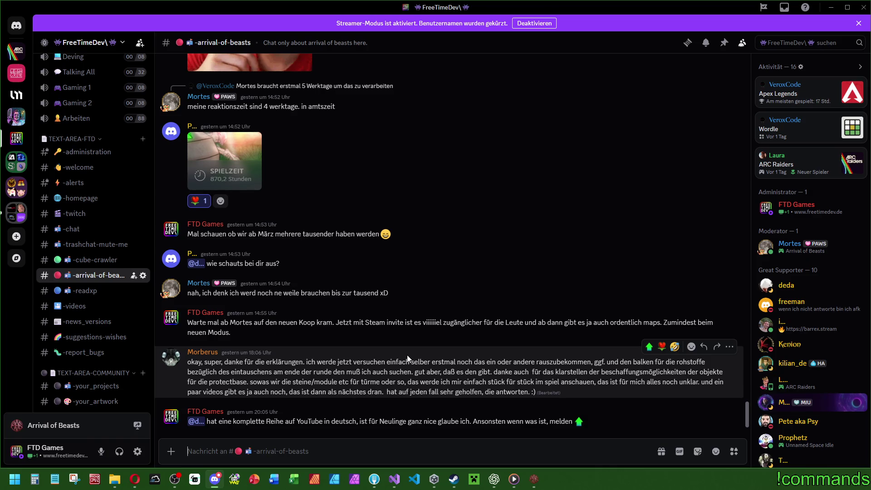
pyautogui.click(831, 8)
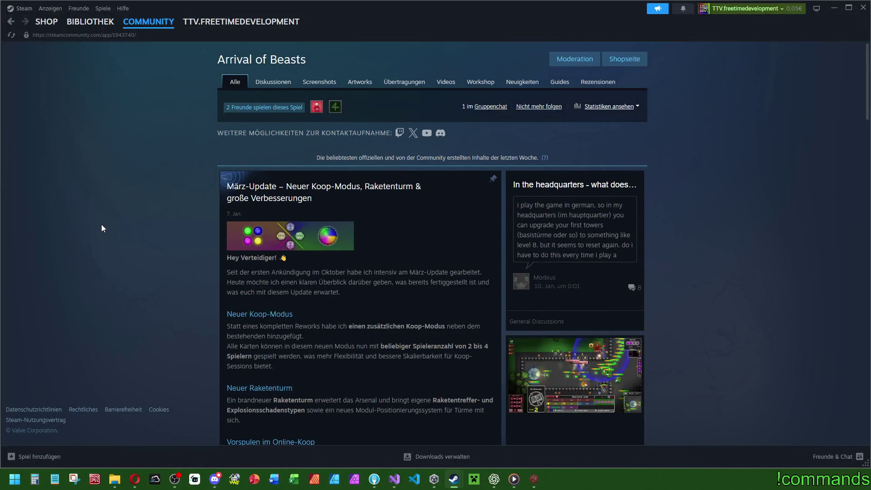
# Browse the community hub, show the news list, and open the März-Update post.
pyautogui.scroll(-5, 102, 224)
pyautogui.scroll(5, 150, 220)
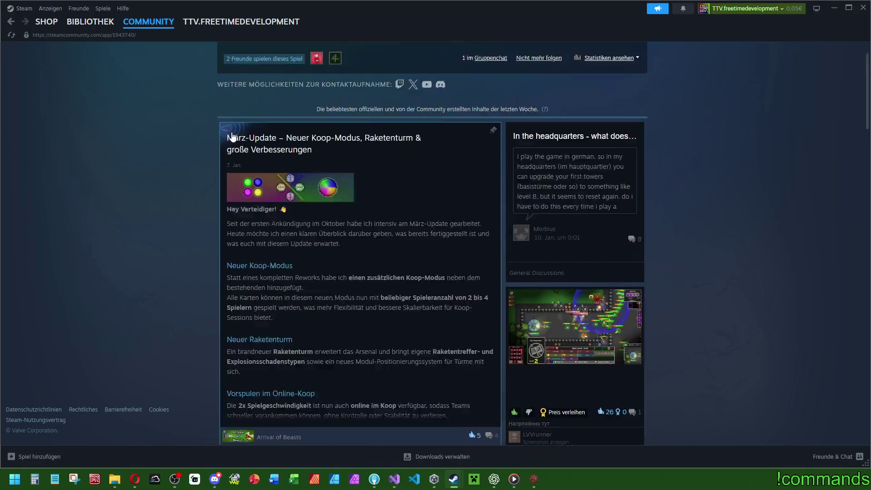
pyautogui.scroll(-4, 452, 297)
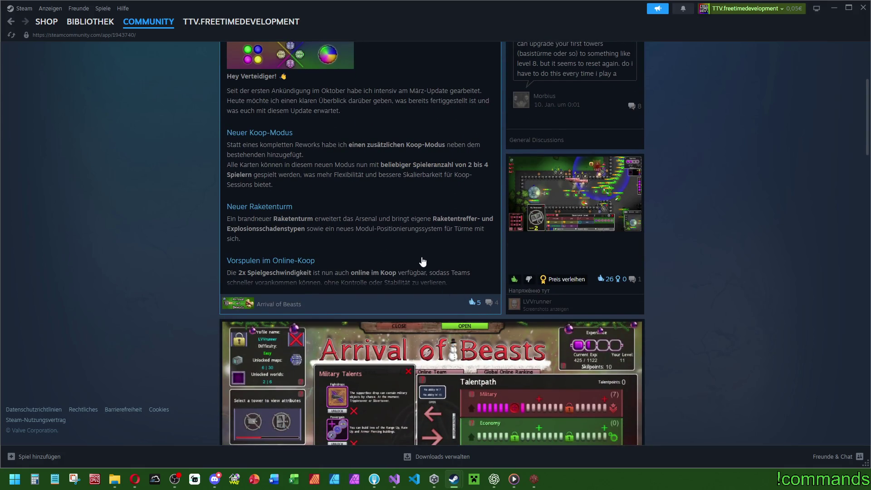
pyautogui.scroll(2, 423, 262)
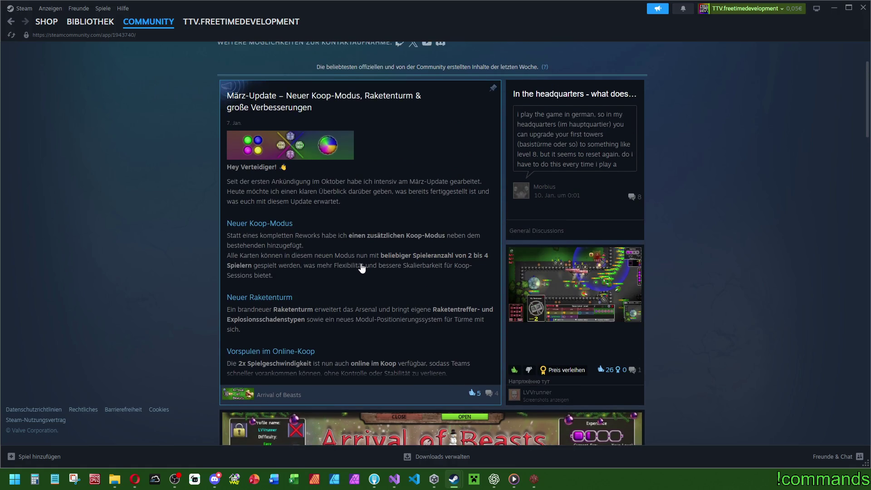
pyautogui.scroll(-8, 361, 268)
pyautogui.scroll(10, 465, 179)
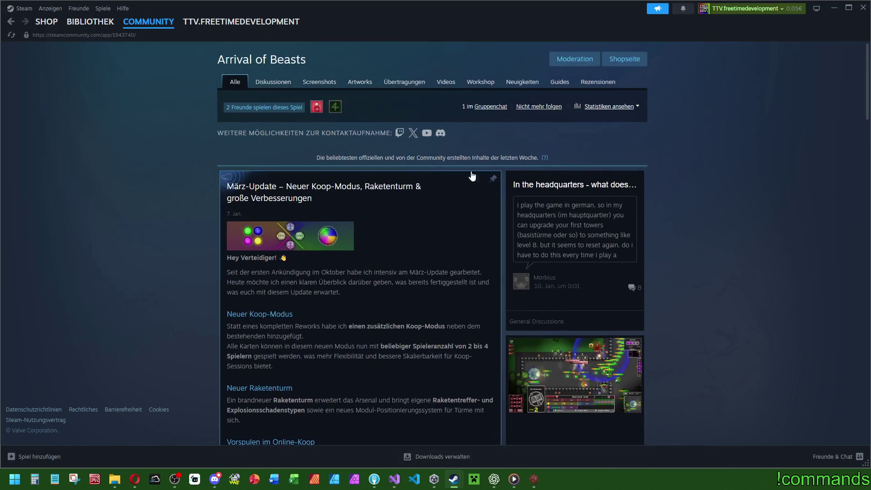
pyautogui.click(522, 82)
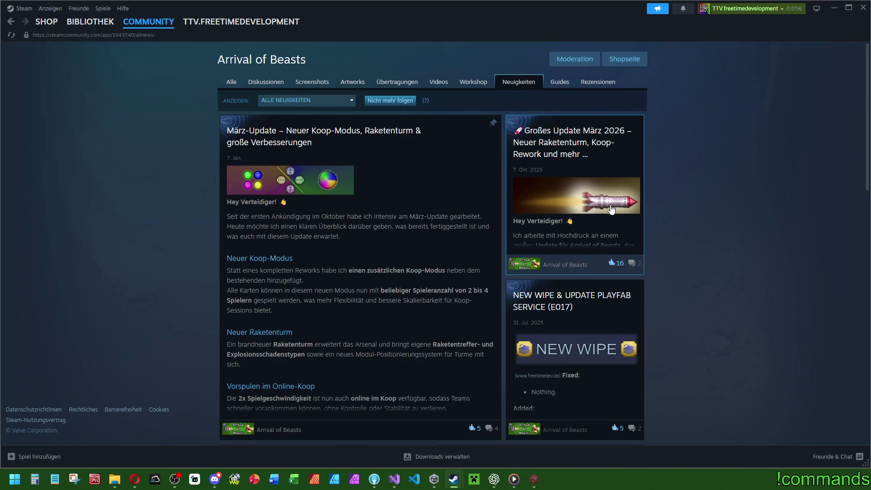
pyautogui.scroll(-2, 478, 241)
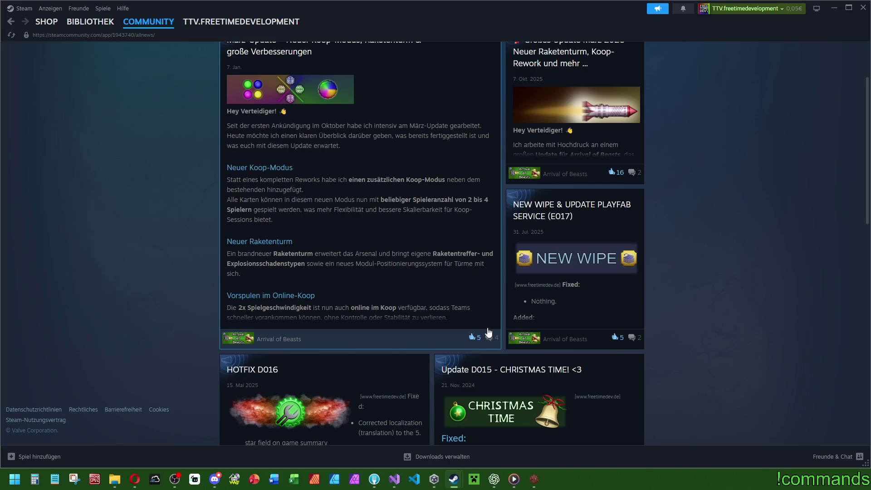
pyautogui.scroll(2, 464, 305)
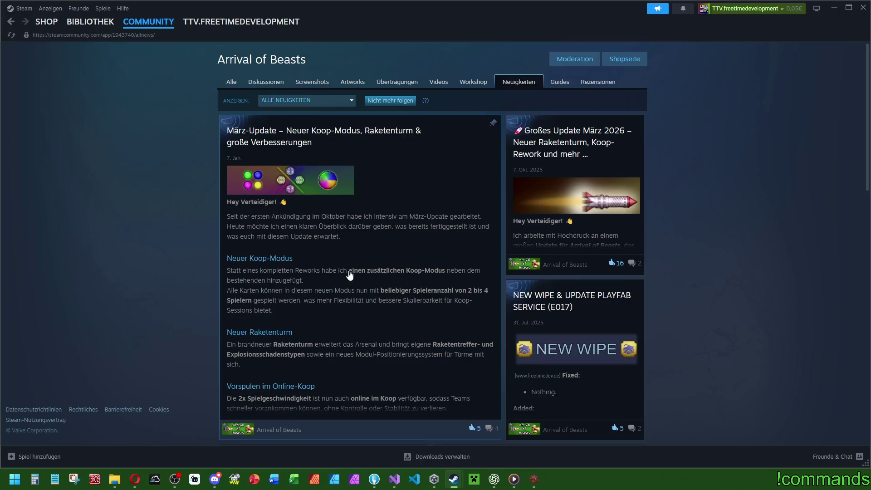
pyautogui.click(349, 271)
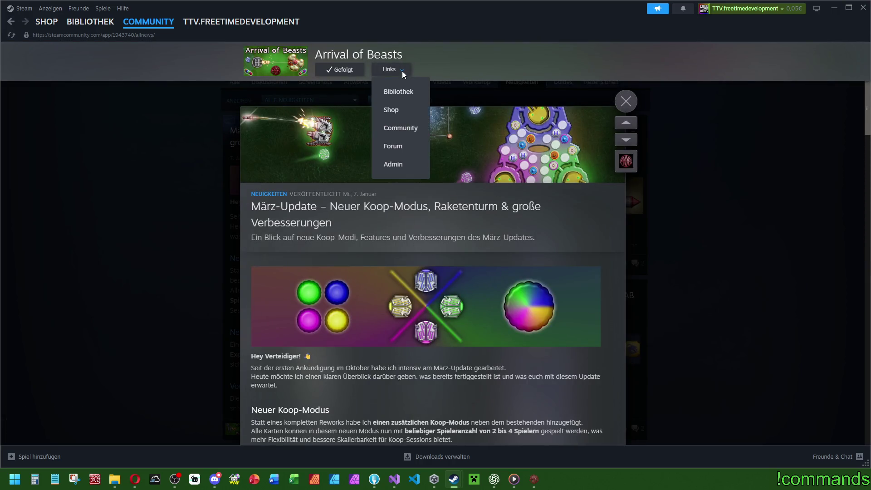
# Reopen the März-Update post and copy its share link.
pyautogui.click(625, 166)
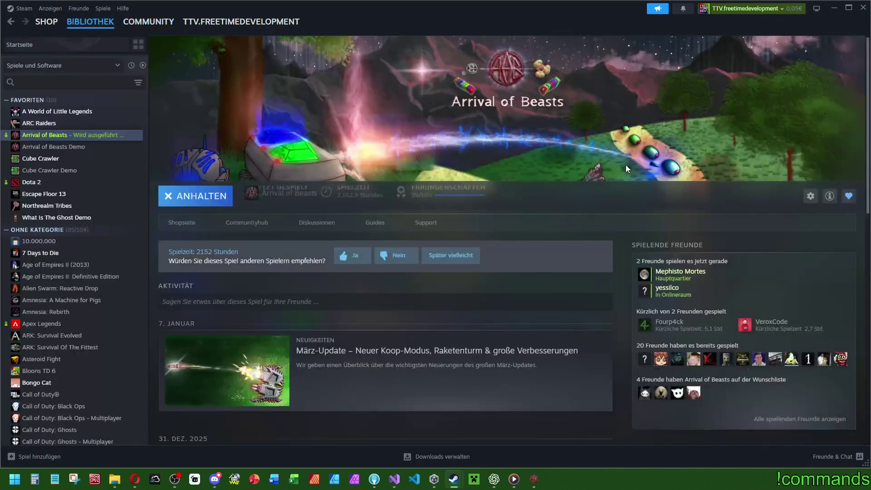
pyautogui.click(241, 221)
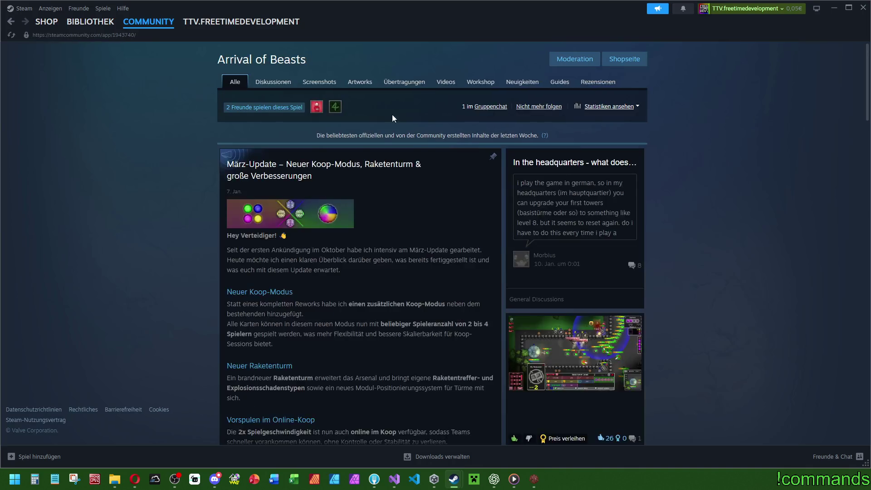
pyautogui.click(369, 317)
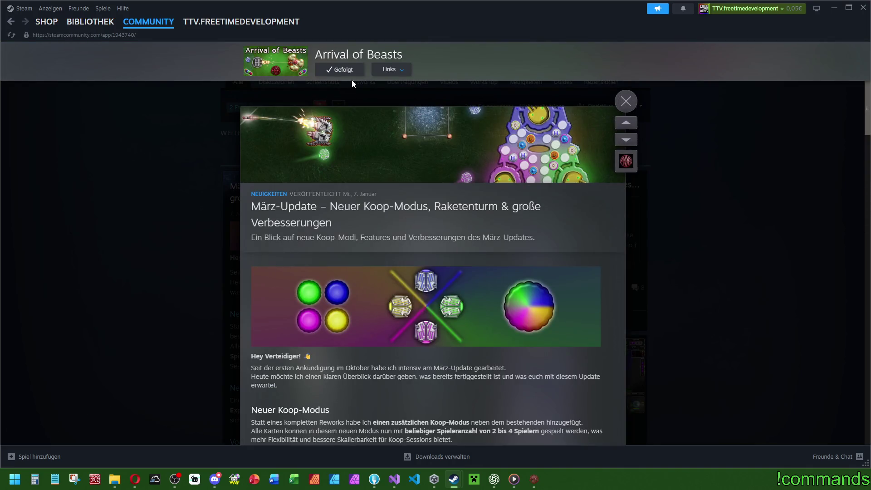
pyautogui.scroll(-4, 381, 336)
pyautogui.scroll(-8, 380, 332)
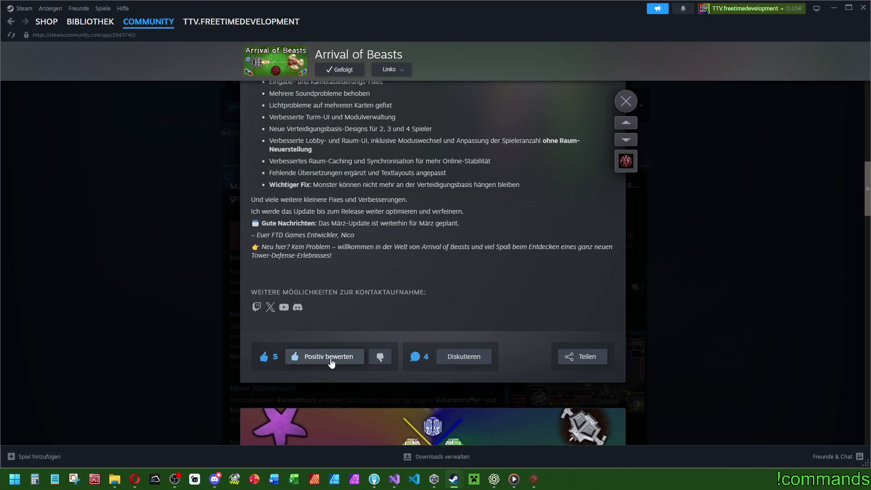
pyautogui.click(573, 361)
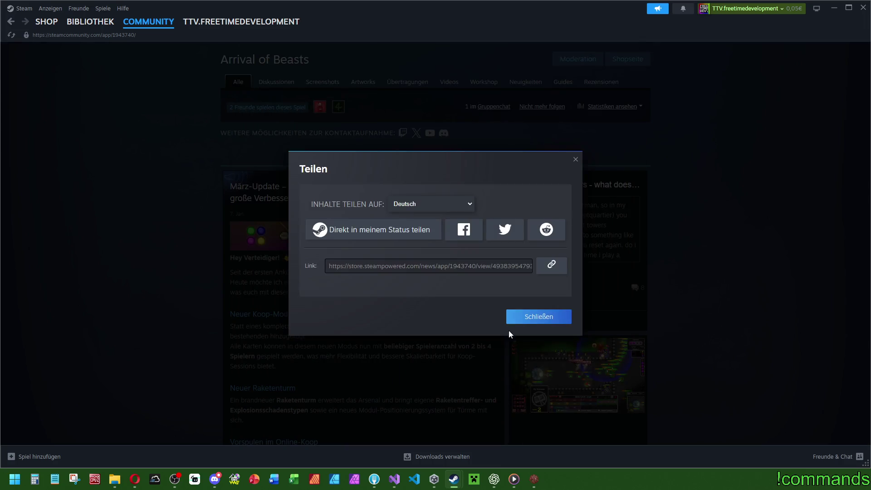
pyautogui.click(551, 268)
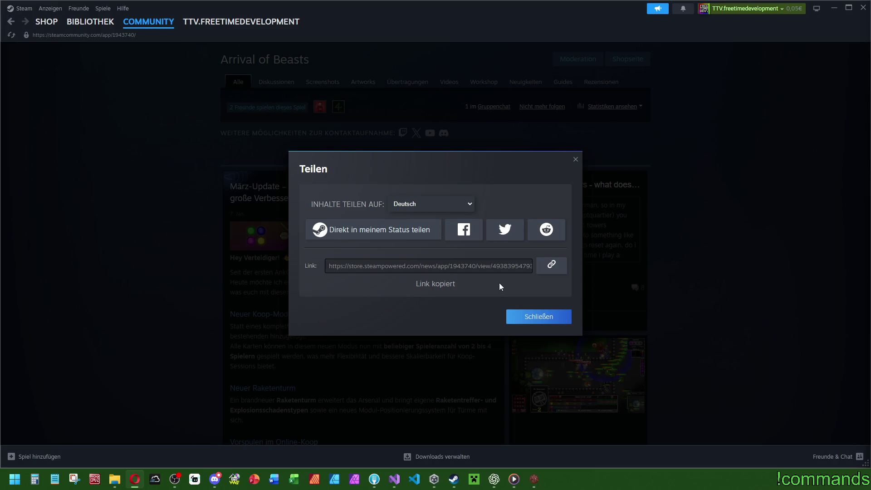
pyautogui.click(576, 161)
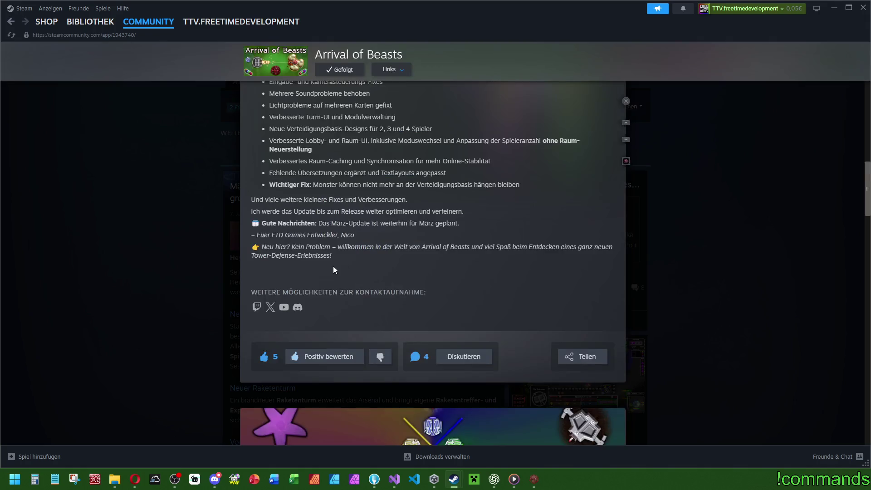
# Close the news post overlay and go to the game's Discussions forum.
pyautogui.scroll(5, 435, 335)
pyautogui.press('Escape')
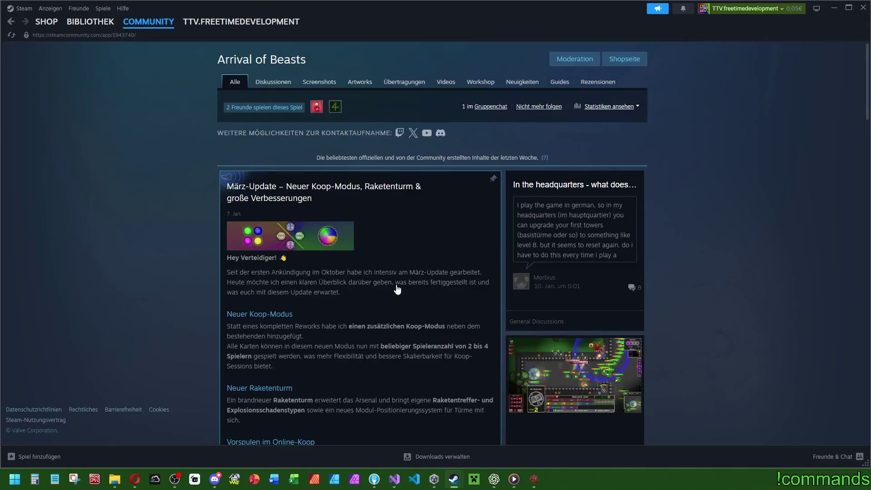
pyautogui.click(277, 81)
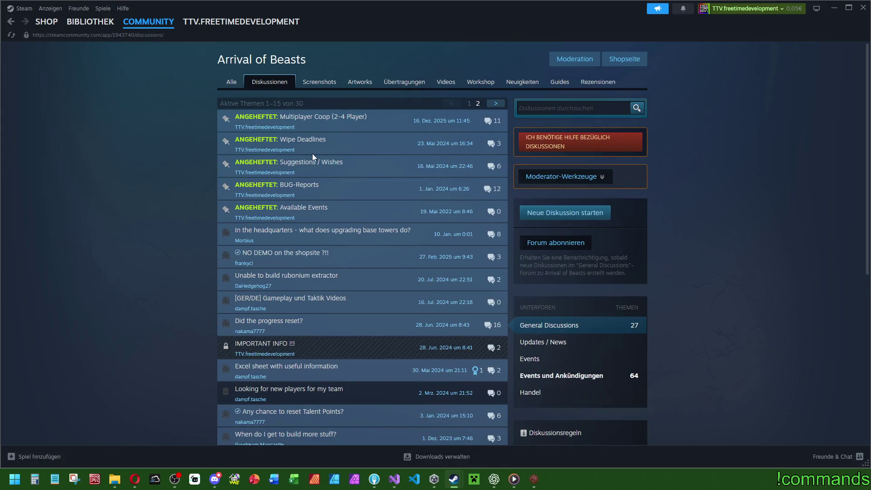
# Open and skim the discussion thread about upgrading base towers.
pyautogui.click(350, 240)
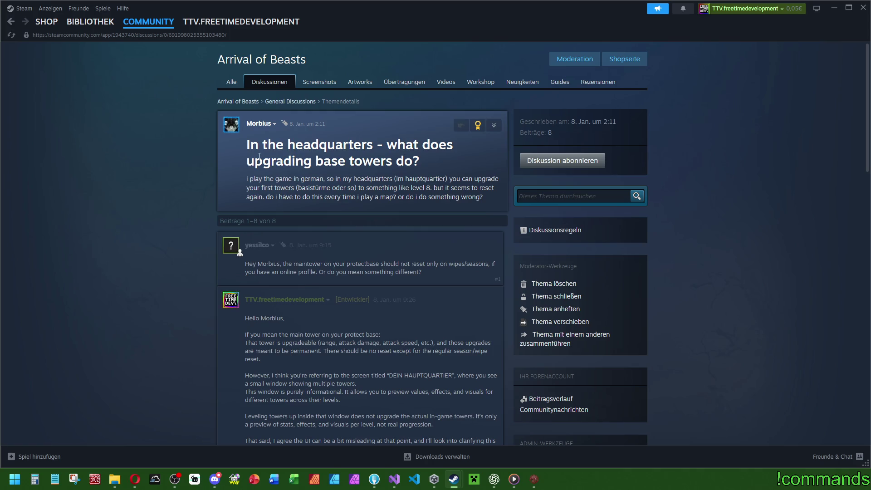
pyautogui.scroll(-15, 339, 354)
pyautogui.scroll(15, 336, 347)
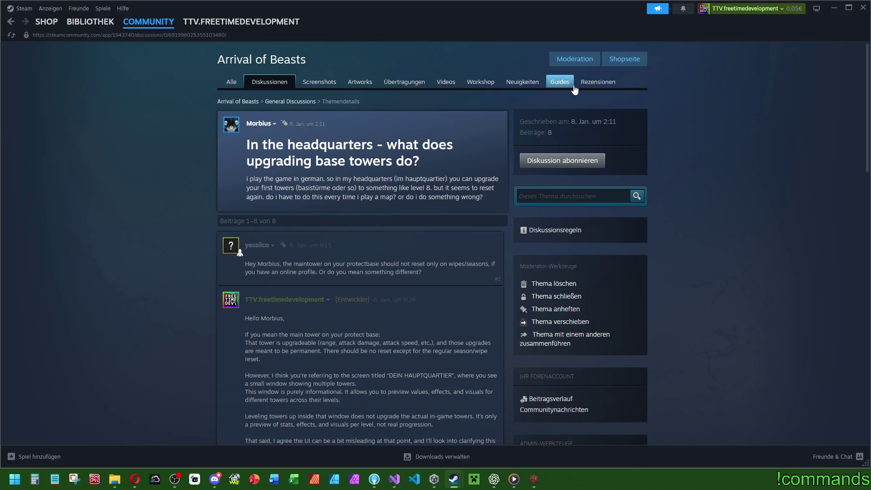
# Revisit the März-Update news post, then close Steam to reveal the game's main menu.
pyautogui.click(511, 84)
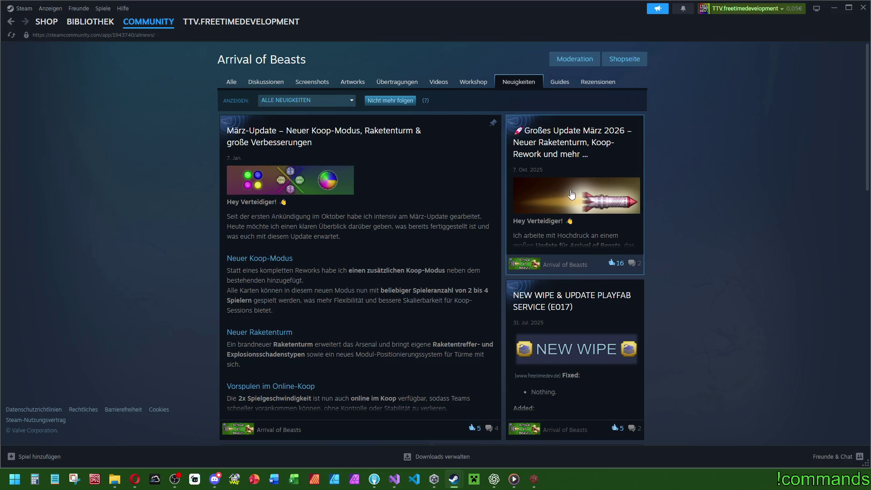
pyautogui.click(417, 216)
pyautogui.scroll(-3, 418, 216)
pyautogui.scroll(5, 417, 216)
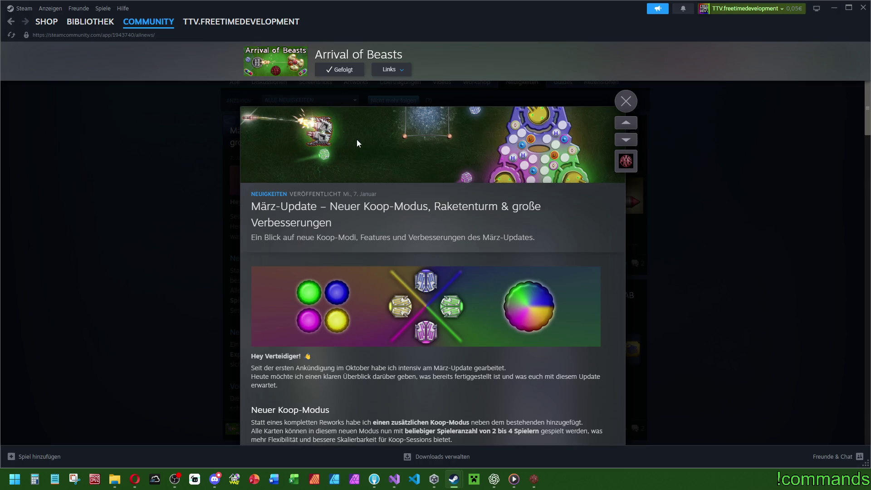
pyautogui.scroll(-10, 449, 173)
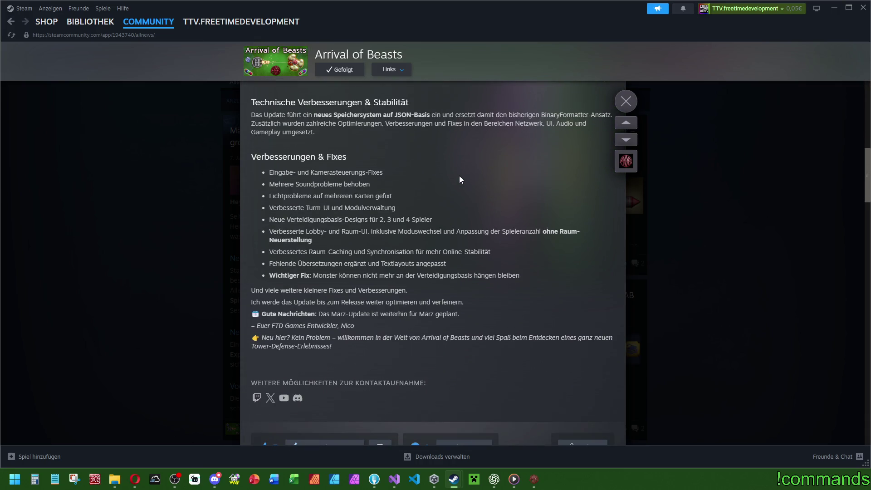
pyautogui.scroll(-4, 424, 254)
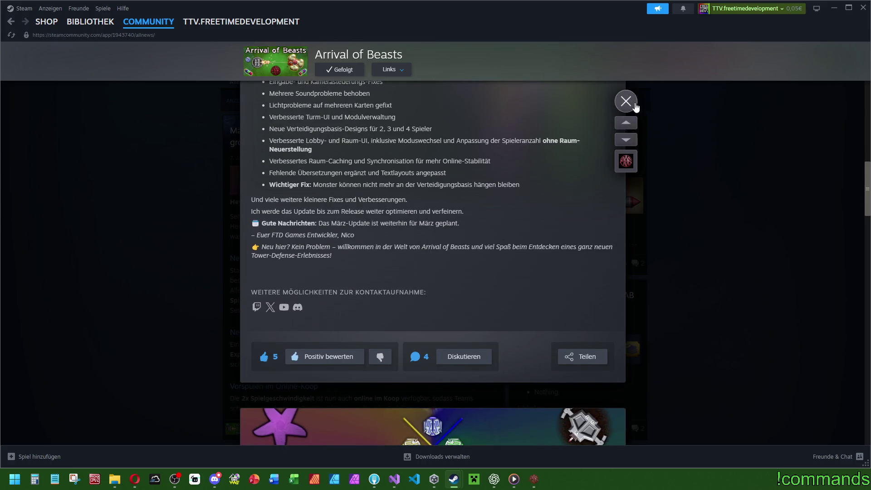
pyautogui.click(635, 105)
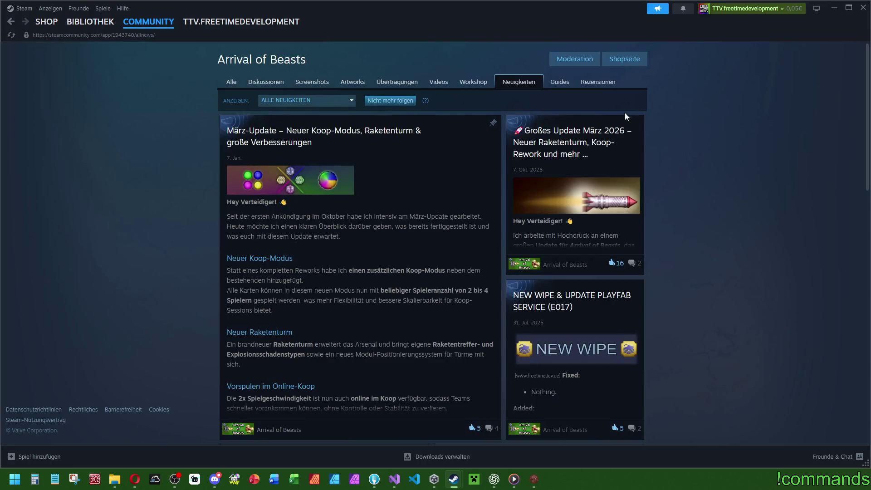
pyautogui.click(864, 7)
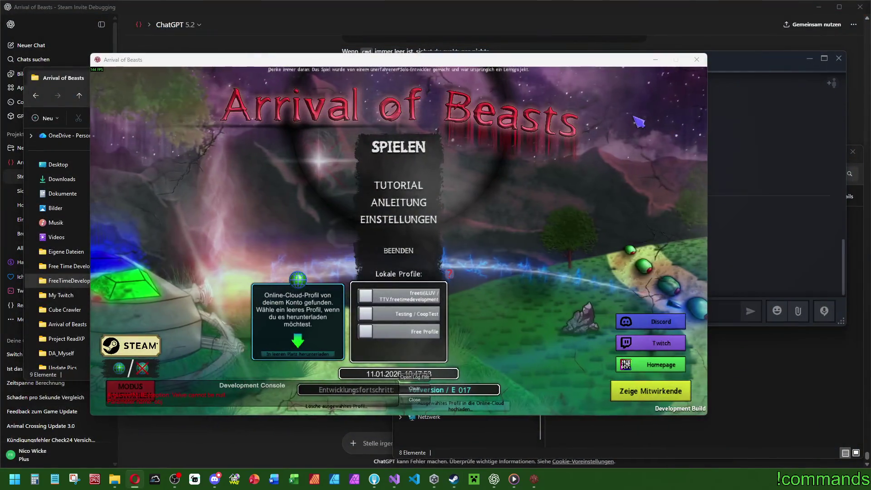
# Accept the latest Arrival of Beasts invite in the Steam chat and open the game-mode selection.
pyautogui.click(774, 157)
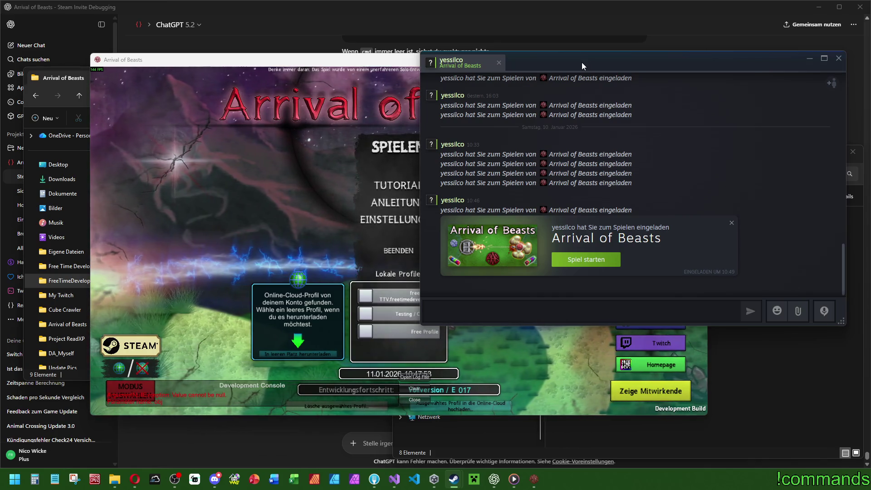
pyautogui.click(586, 260)
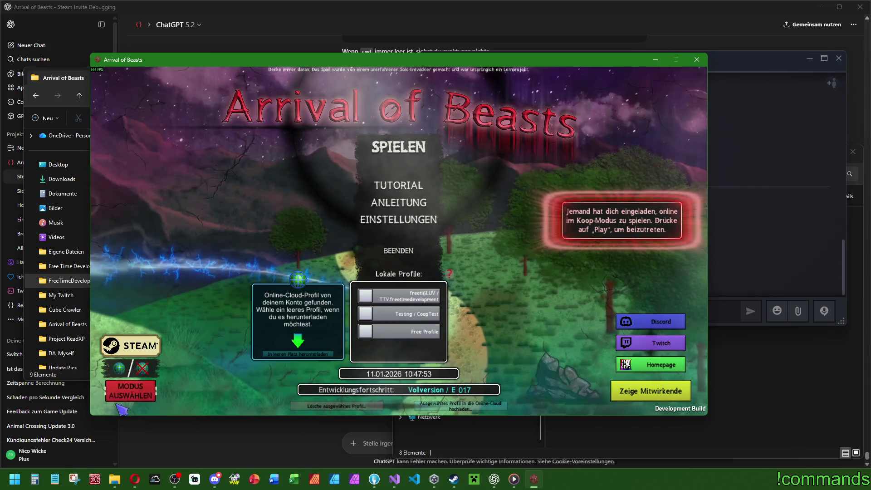
pyautogui.click(130, 394)
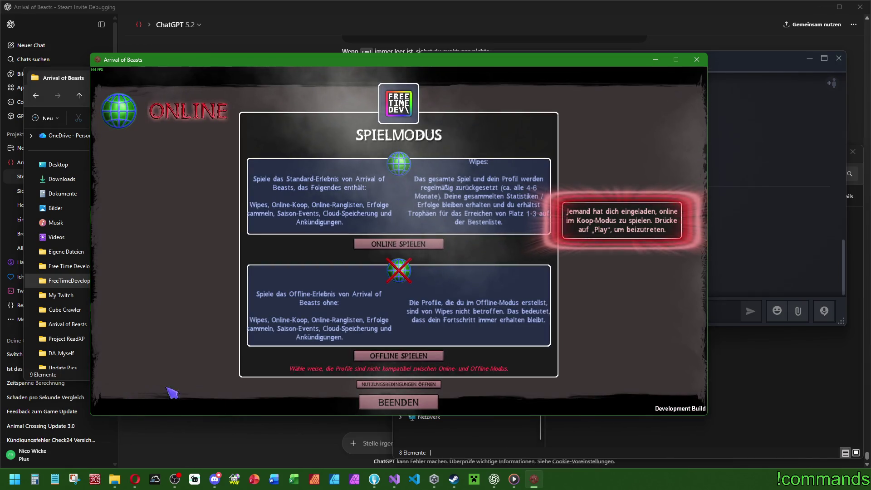
# Start the game in offline mode with the offline profile and accept the Testing room invitation.
pyautogui.click(390, 357)
pyautogui.click(401, 295)
pyautogui.click(405, 155)
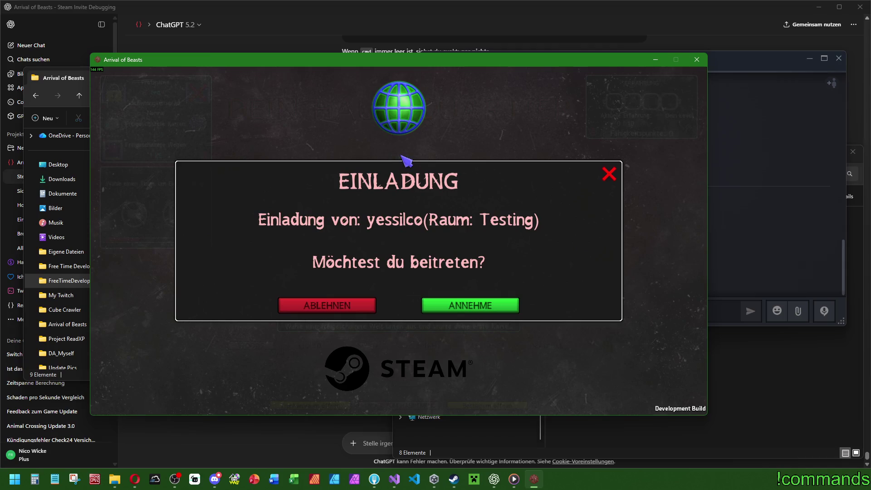
pyautogui.click(445, 308)
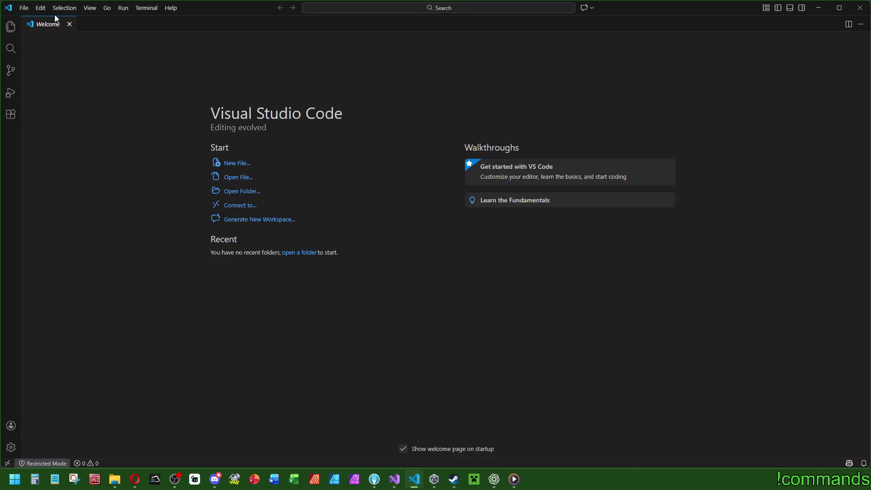
# Close the Welcome page and open the game's Player.log file from disk.
pyautogui.middleClick(63, 20)
pyautogui.click(24, 8)
pyautogui.moveTo(87, 107)
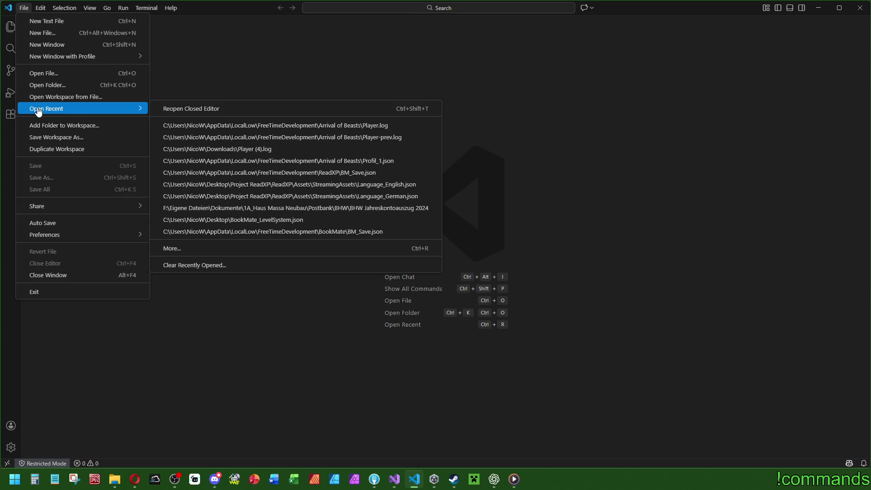
pyautogui.click(68, 76)
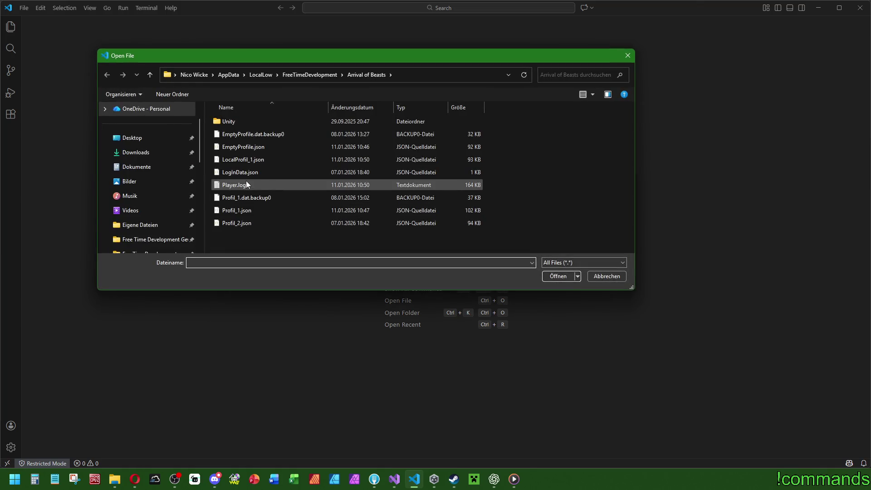
pyautogui.doubleClick(245, 184)
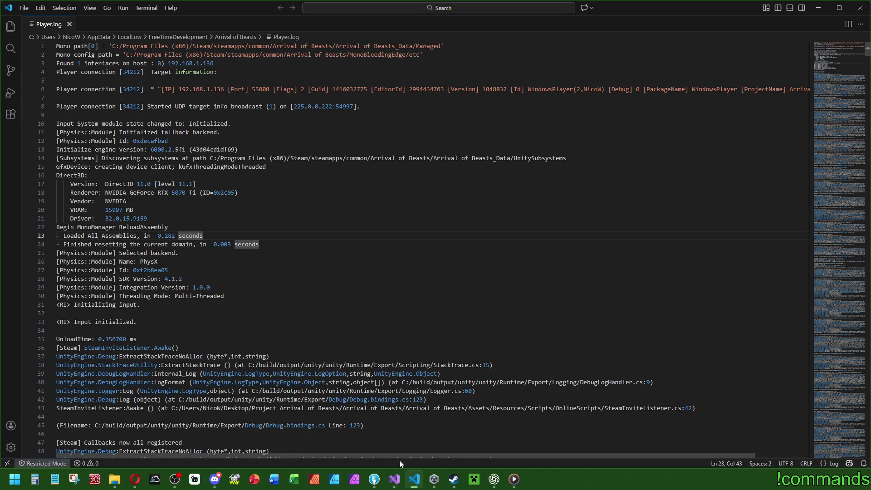
# Select the [Steam] tag on line 47 and search the log for it with Ctrl+F.
pyautogui.moveTo(401, 484)
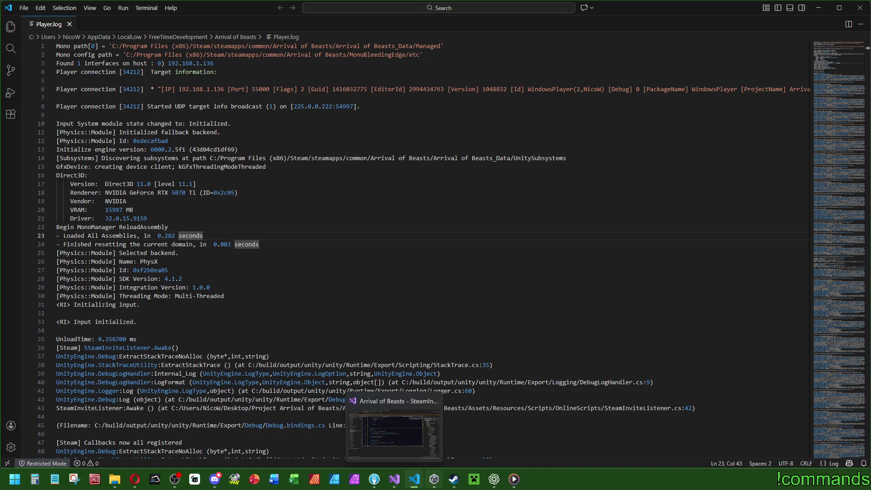
pyautogui.moveTo(434, 479)
pyautogui.click(299, 247)
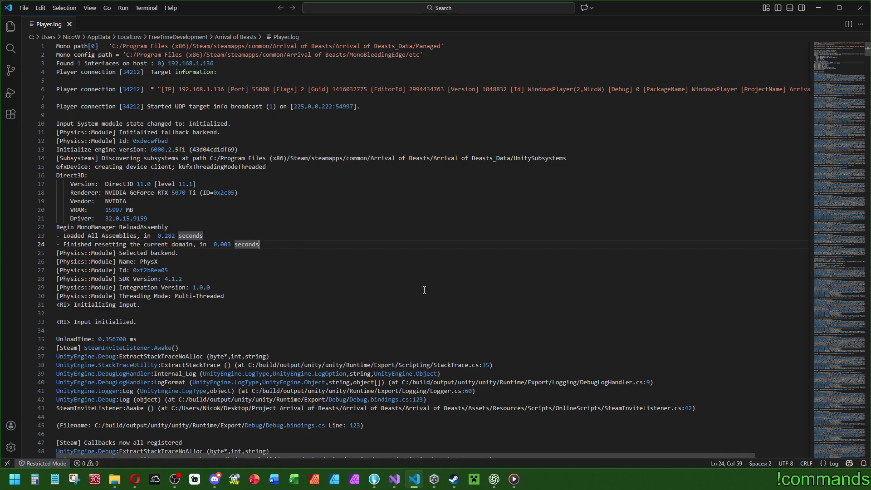
pyautogui.scroll(-3, 363, 272)
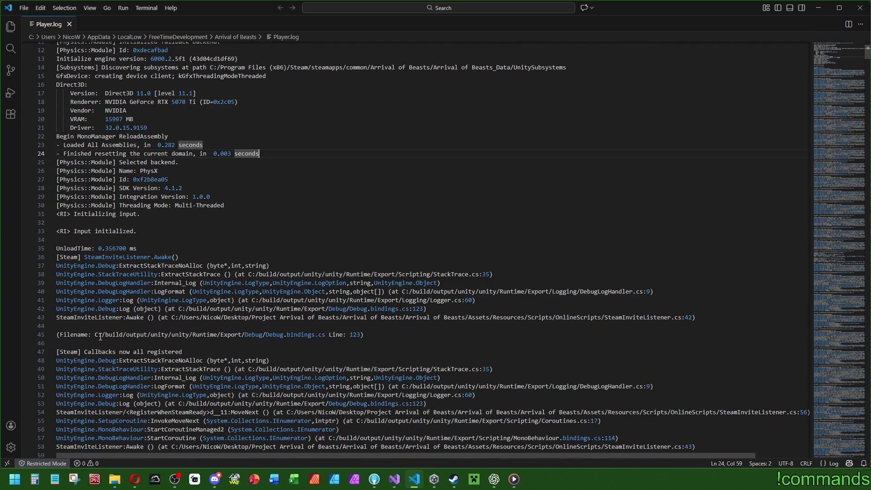
pyautogui.moveTo(81, 351); pyautogui.dragTo(56, 351)
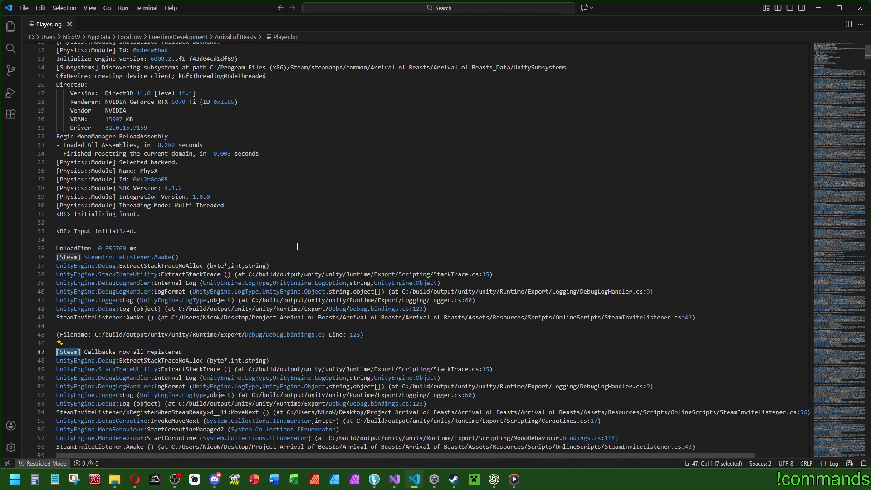
pyautogui.hotkey('ctrl', 'f')
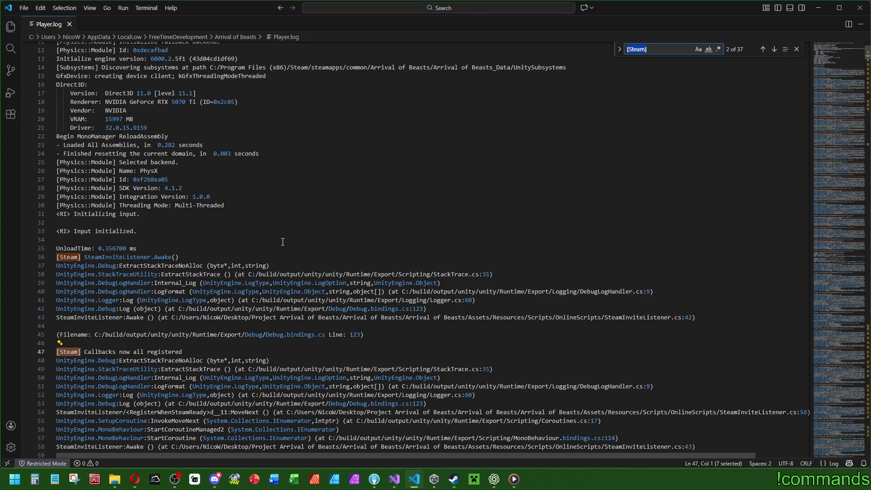
pyautogui.scroll(-2, 187, 257)
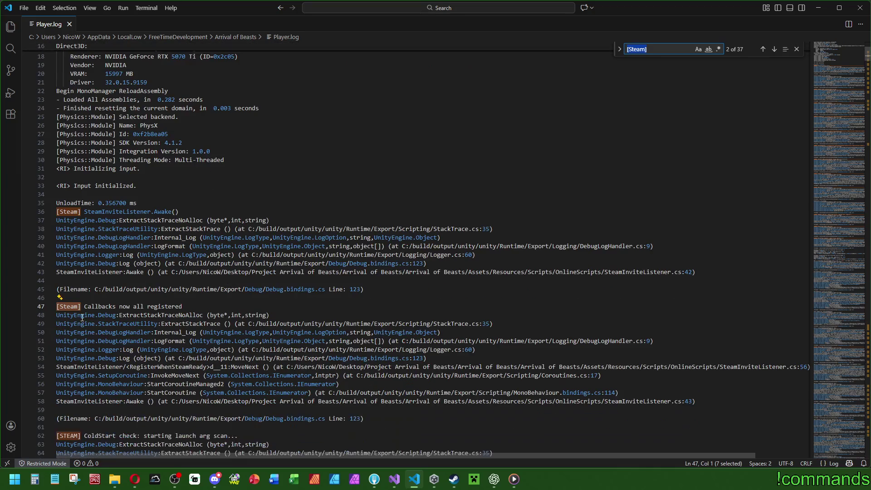
pyautogui.scroll(-4, 246, 382)
pyautogui.scroll(-4, 187, 355)
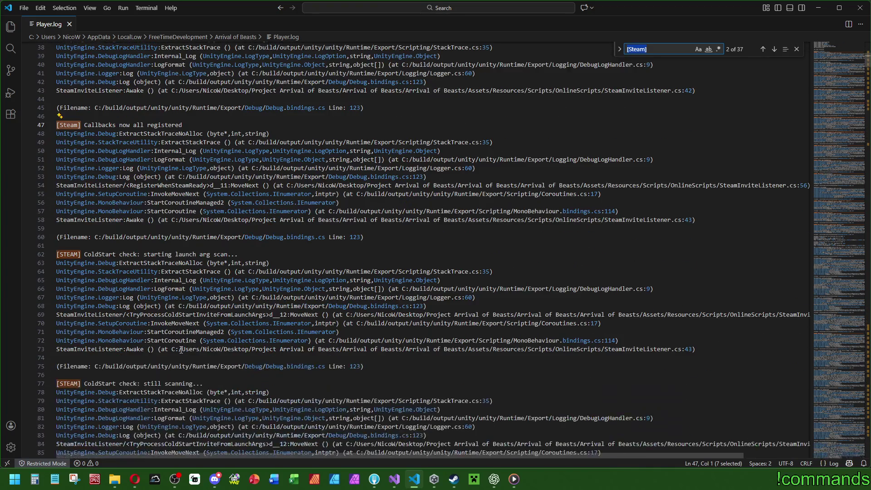
pyautogui.tripleClick(172, 256)
pyautogui.click(239, 256)
pyautogui.scroll(-5, 168, 319)
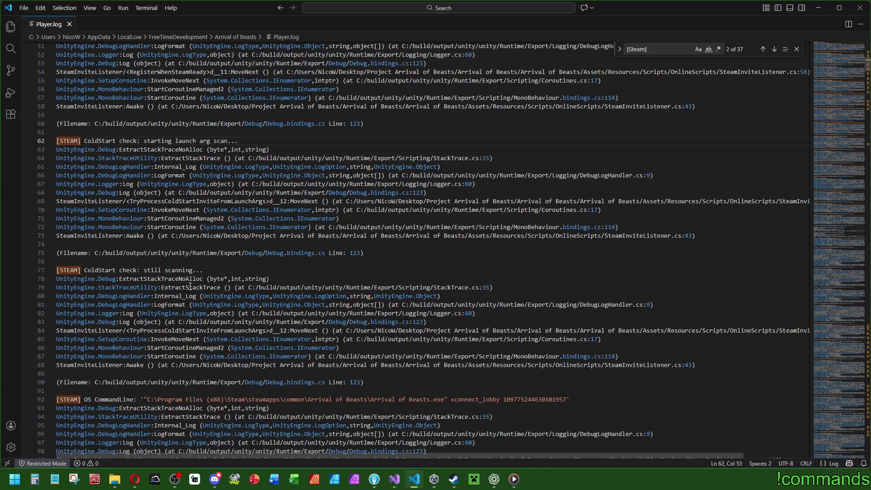
pyautogui.scroll(-5, 190, 286)
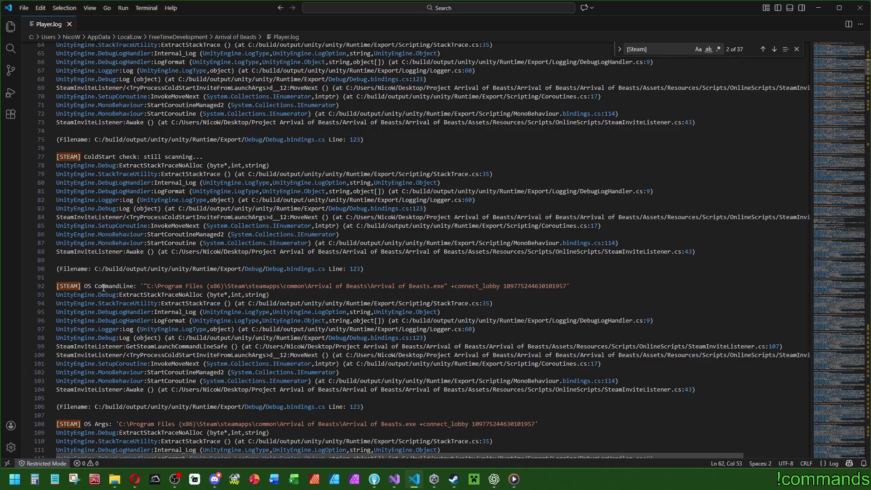
pyautogui.scroll(-3, 147, 291)
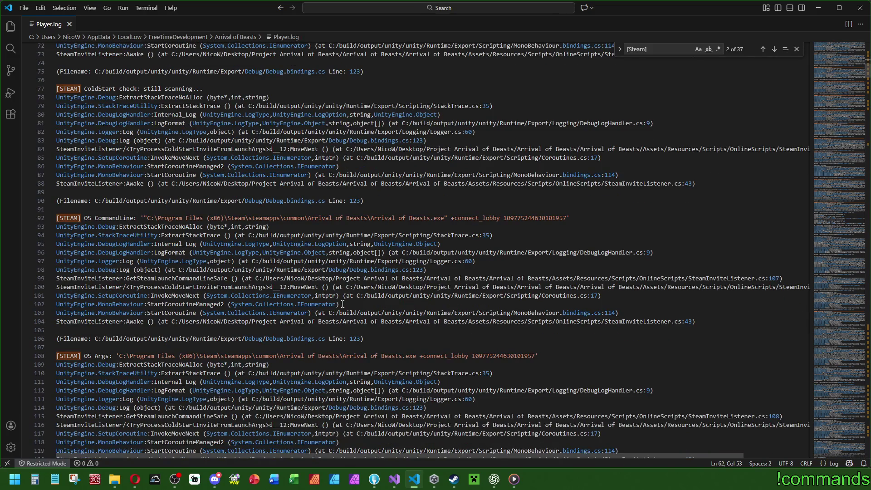
pyautogui.moveTo(568, 219)
pyautogui.mouseDown()
pyautogui.moveTo(494, 218)
pyautogui.moveTo(504, 216)
pyautogui.mouseUp()
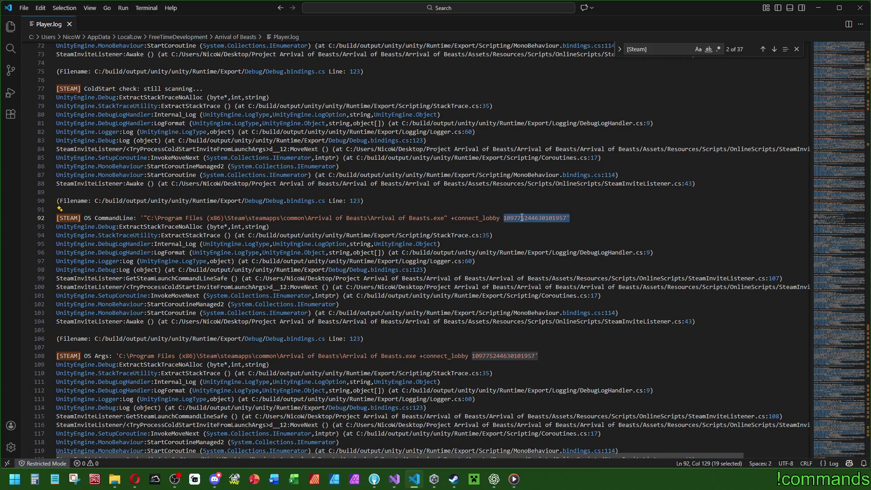
pyautogui.doubleClick(505, 217)
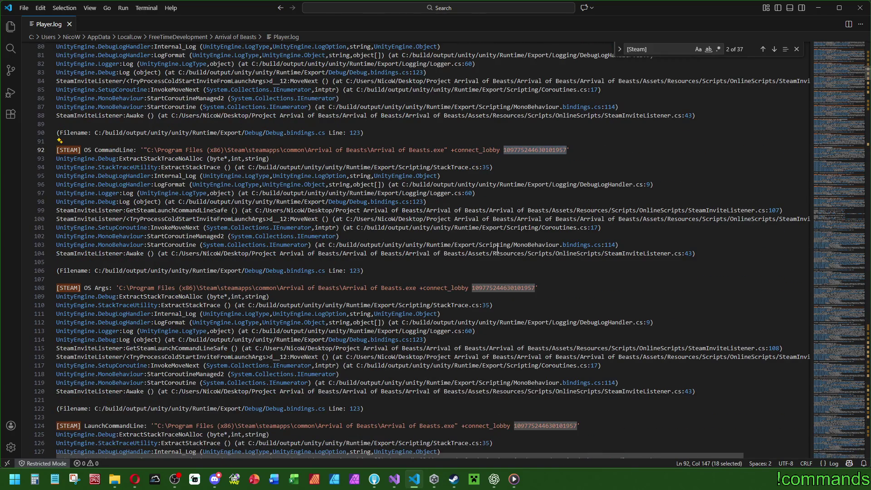
pyautogui.scroll(-9, 334, 258)
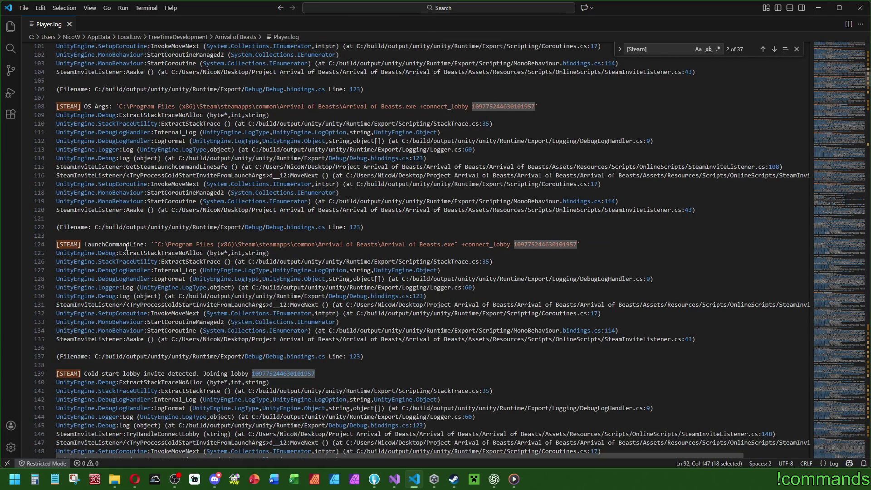
pyautogui.scroll(-1, 123, 246)
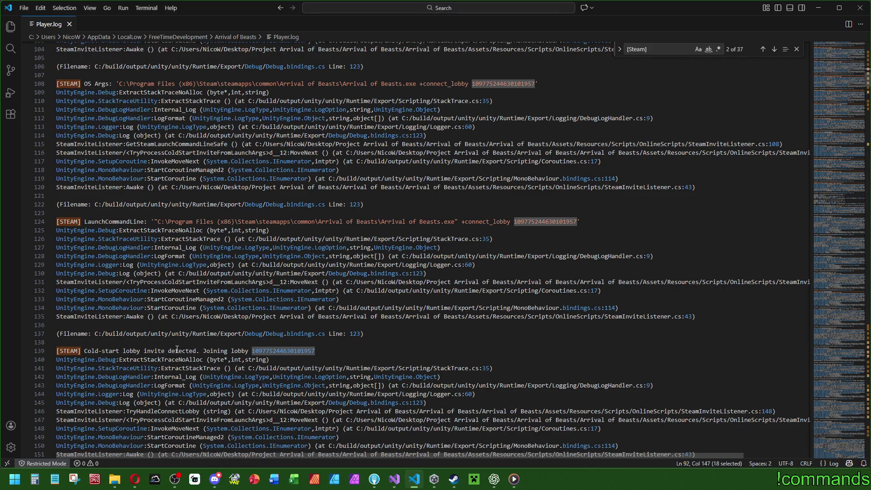
pyautogui.doubleClick(295, 350)
pyautogui.scroll(-7, 317, 351)
pyautogui.scroll(-1, 375, 351)
pyautogui.doubleClick(167, 284)
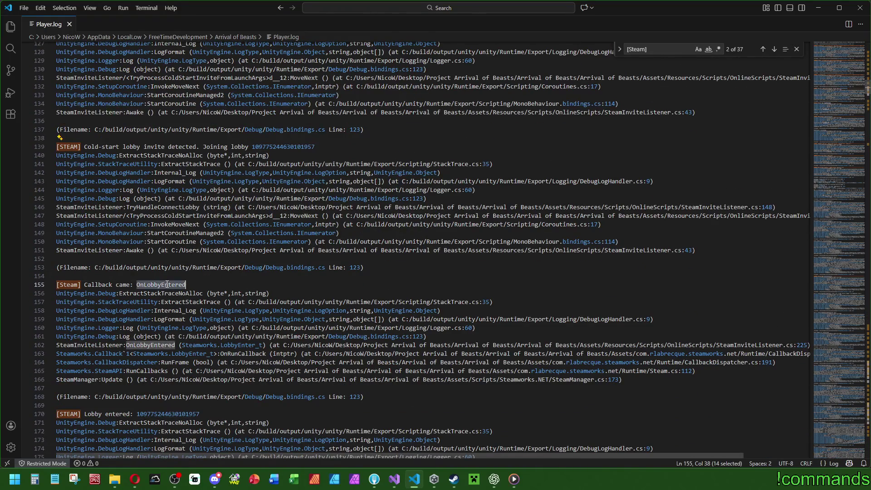
# Highlight the lobby number on line 170 and the lobby data values on line 200.
pyautogui.scroll(-4, 168, 290)
pyautogui.doubleClick(175, 300)
pyautogui.scroll(-4, 175, 299)
pyautogui.scroll(-4, 176, 300)
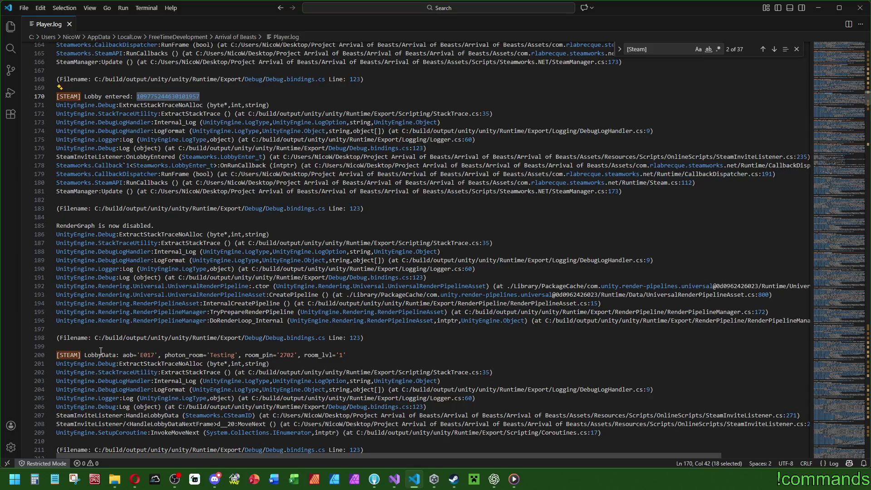
pyautogui.moveTo(373, 359); pyautogui.dragTo(120, 355)
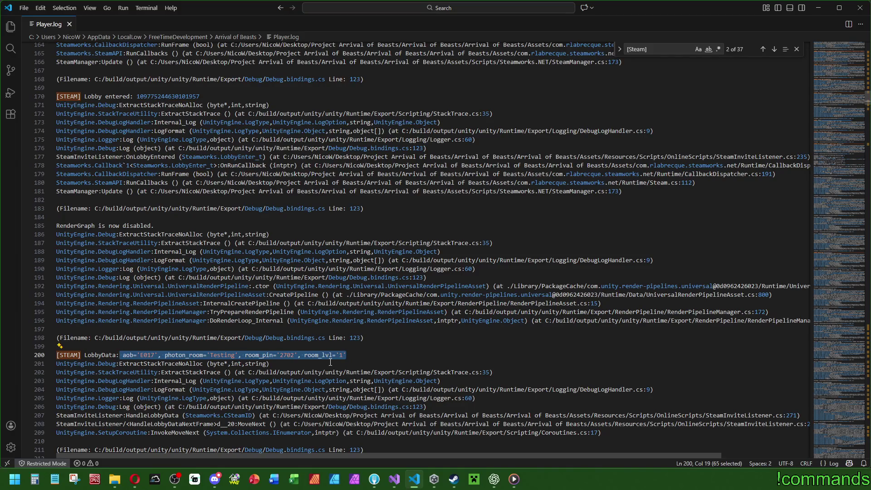
pyautogui.scroll(-5, 333, 360)
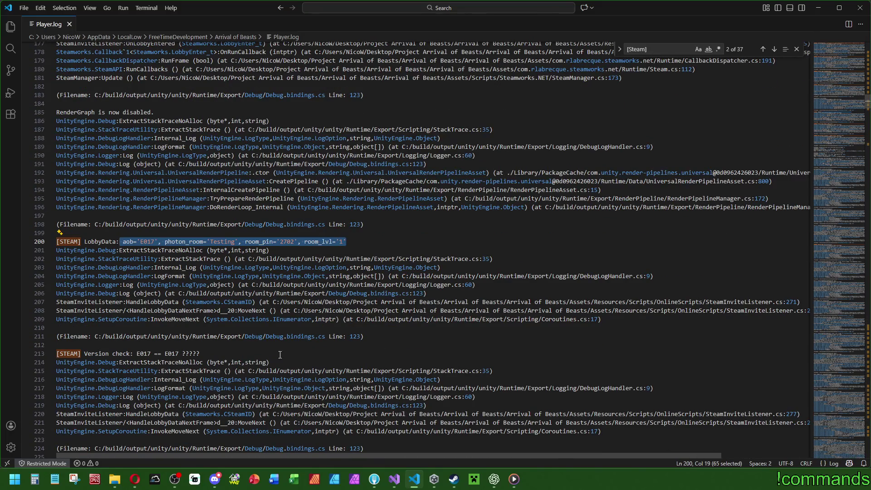
pyautogui.scroll(-2, 282, 355)
# Mark the empty invitor value on line 226, then select the Steam log output for copying.
pyautogui.moveTo(200, 308); pyautogui.dragTo(84, 308)
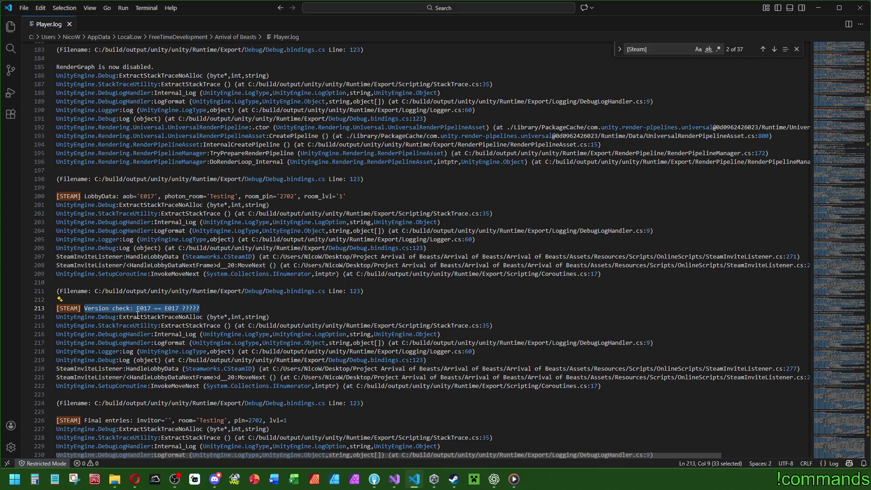
pyautogui.scroll(-5, 142, 317)
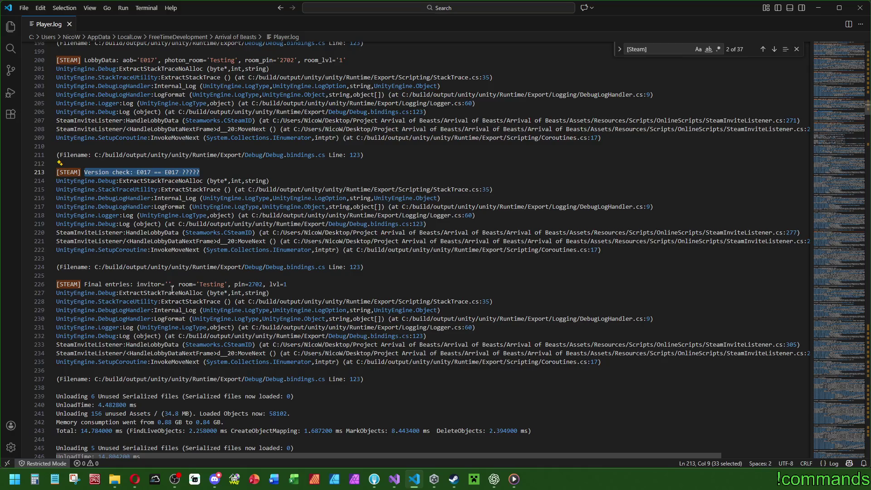
pyautogui.doubleClick(170, 285)
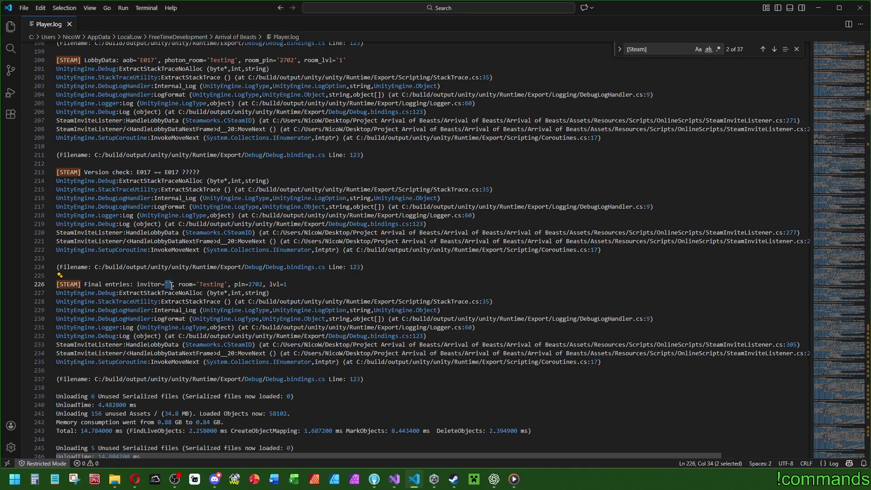
pyautogui.scroll(-3, 219, 290)
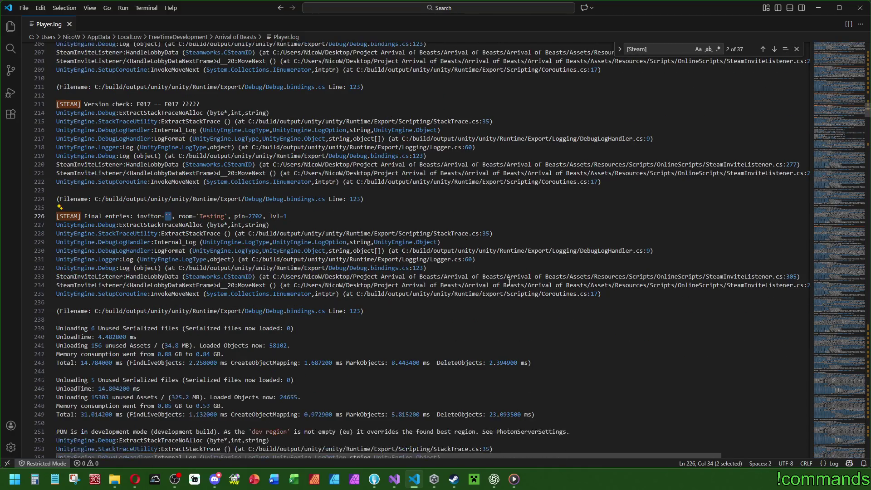
pyautogui.moveTo(554, 294)
pyautogui.mouseDown()
pyautogui.moveTo(522, 272)
pyautogui.moveTo(454, 43)
pyautogui.moveTo(399, 50)
pyautogui.moveTo(392, 202)
pyautogui.moveTo(272, 359)
pyautogui.moveTo(181, 395)
pyautogui.moveTo(68, 365)
pyautogui.moveTo(4, 361)
pyautogui.mouseUp()
pyautogui.hotkey('ctrl', 'c')
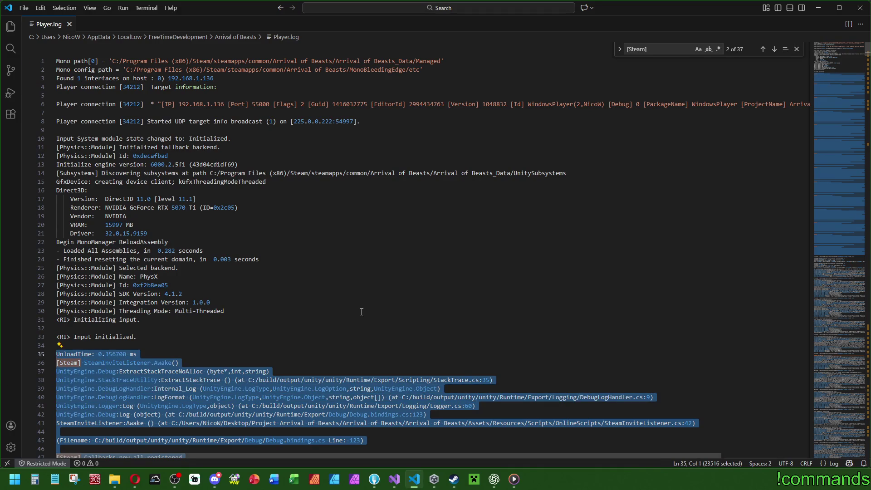
# In the ChatGPT prompt box, type the success note "CHEF !!!! Es klappt !!! X SEHR GEIL !!!...".
pyautogui.click(236, 311)
pyautogui.click(495, 479)
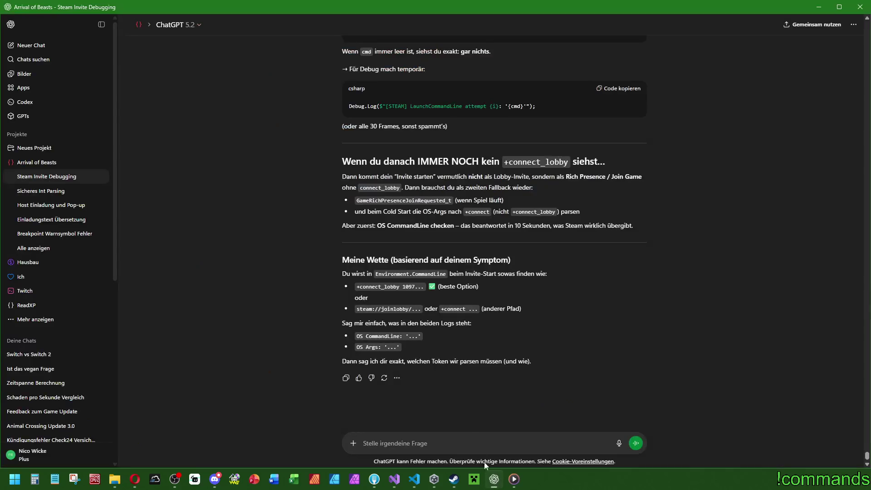
pyautogui.rightClick(448, 443)
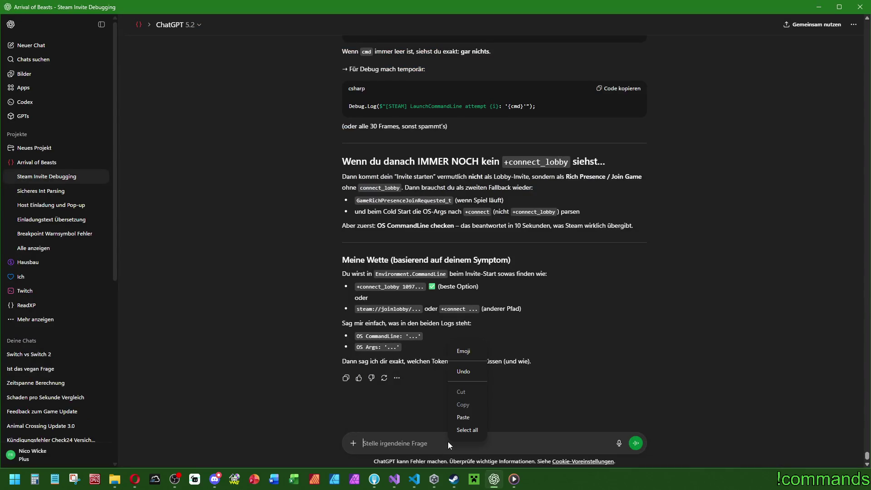
pyautogui.click(404, 442)
pyautogui.write('CHEF !!')
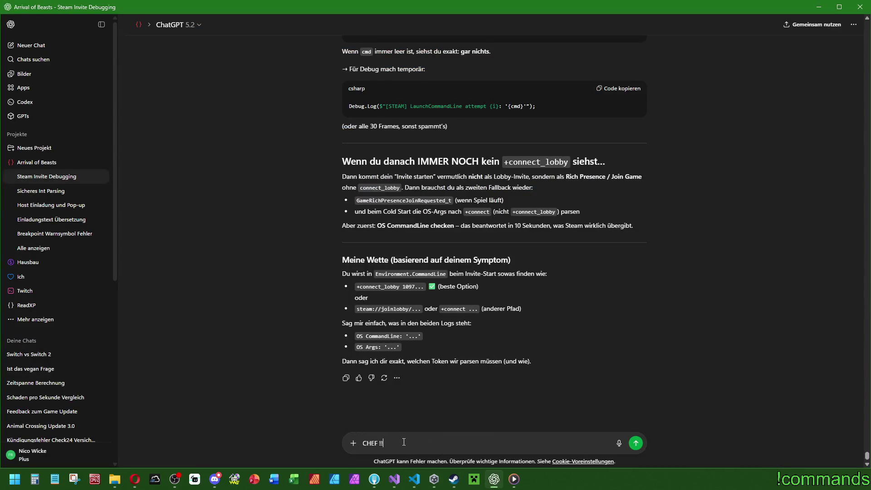
pyautogui.write('!! Es klappt !!! X')
pyautogui.write(' SEHR GEIL !!!')
pyautogui.write(' Hier das Log')
pyautogui.write(' und alles')
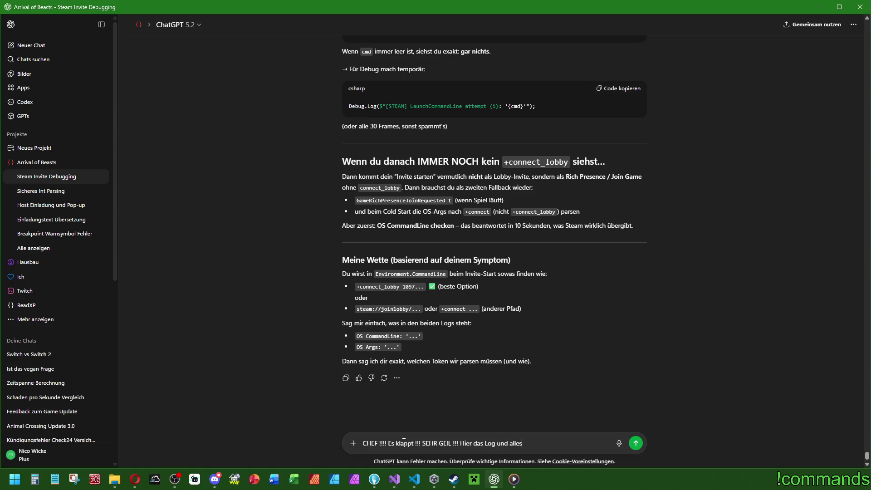
pyautogui.write(' andere klappt auch:')
# Paste the copied Player.log excerpt on a new line below the note.
pyautogui.hotkey('shift', 'Return')
pyautogui.hotkey('ctrl', 'v')
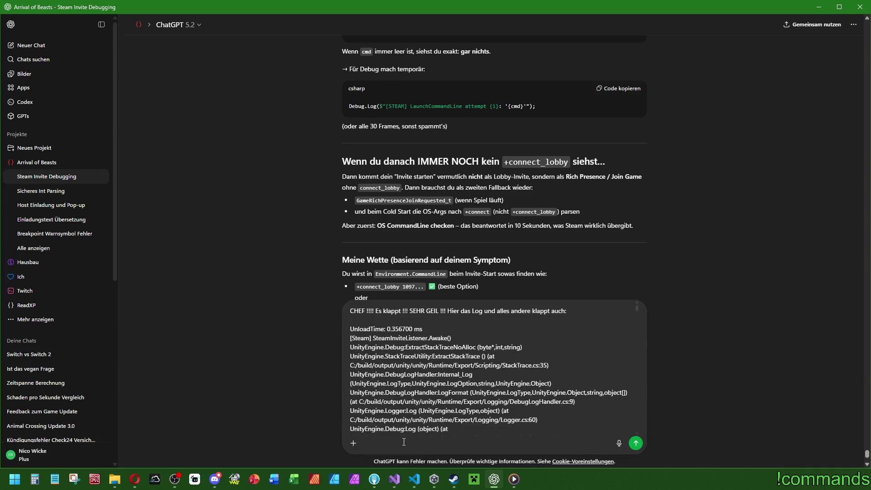
pyautogui.scroll(-3, 620, 314)
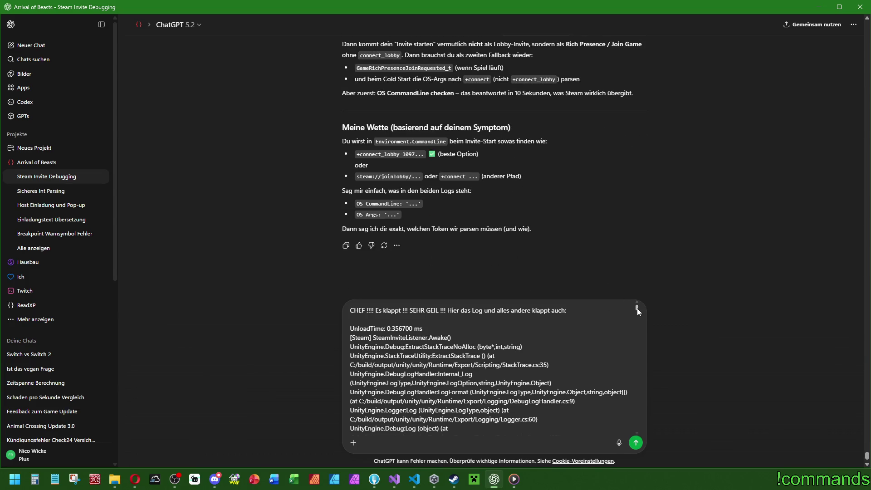
pyautogui.scroll(-5, 637, 308)
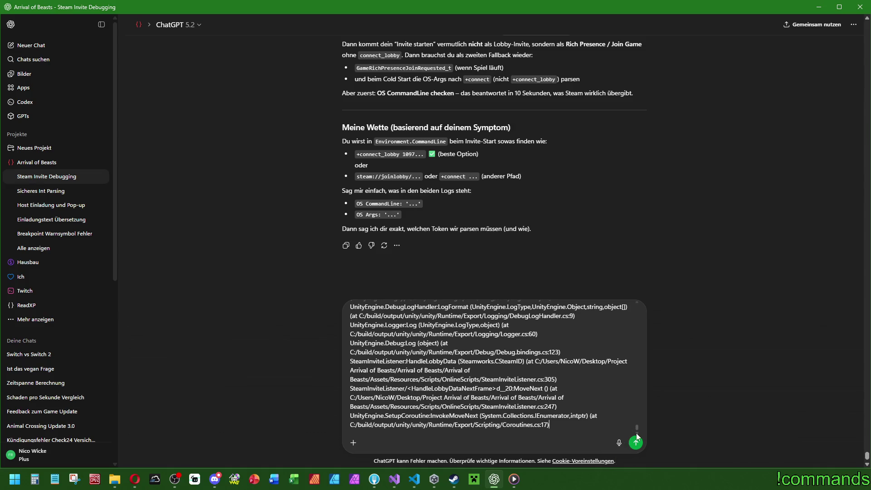
pyautogui.hotkey('shift', 'Return')
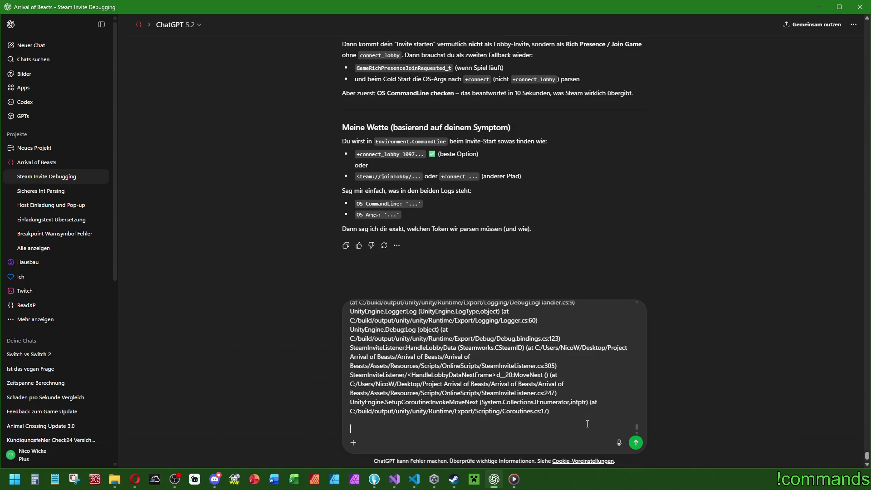
# Send a German follow-up asking whether the missing inviter name belongs in the lobby data.
pyautogui.hotkey('shift', 'Return')
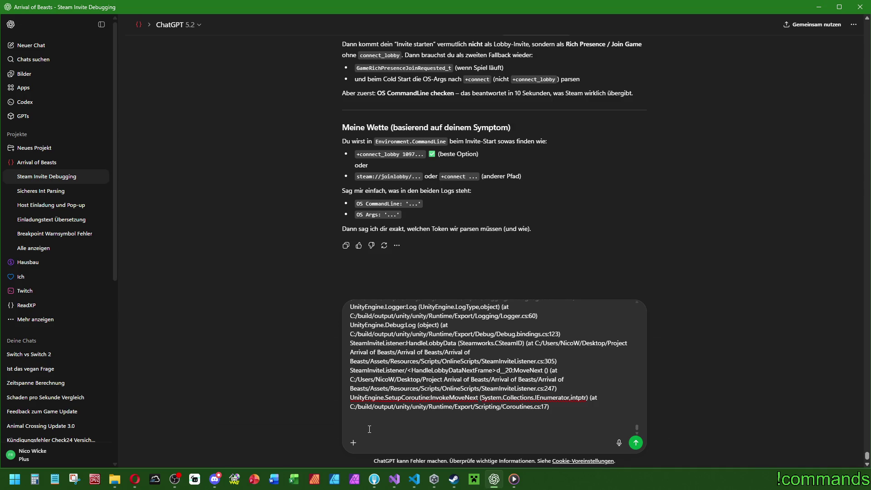
pyautogui.write('Aber eine ')
pyautogui.write('Sache noch')
pyautogui.write(' die man auch sieht: D')
pyautogui.write('er Na')
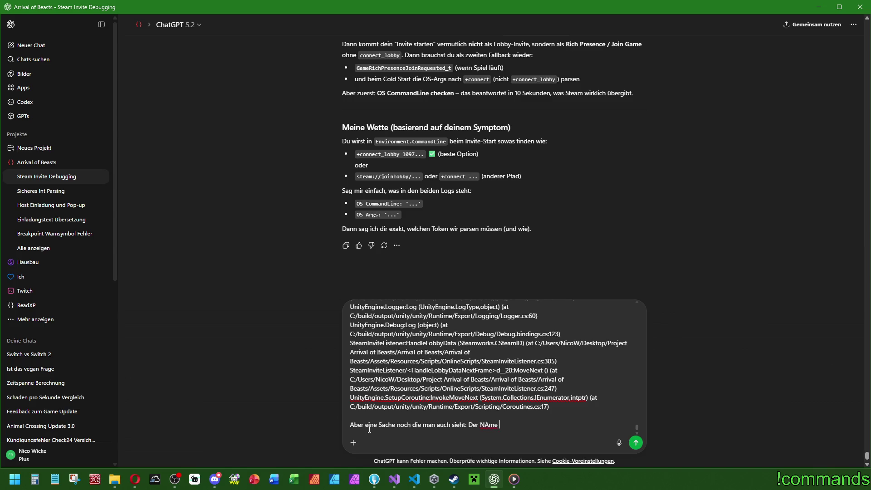
pyautogui.write('me vom ')
pyautogui.write('Einladenden fe')
pyautogui.write('hlt. Denkst du d')
pyautogui.press('BackSpace')
pyautogui.write('es wäre')
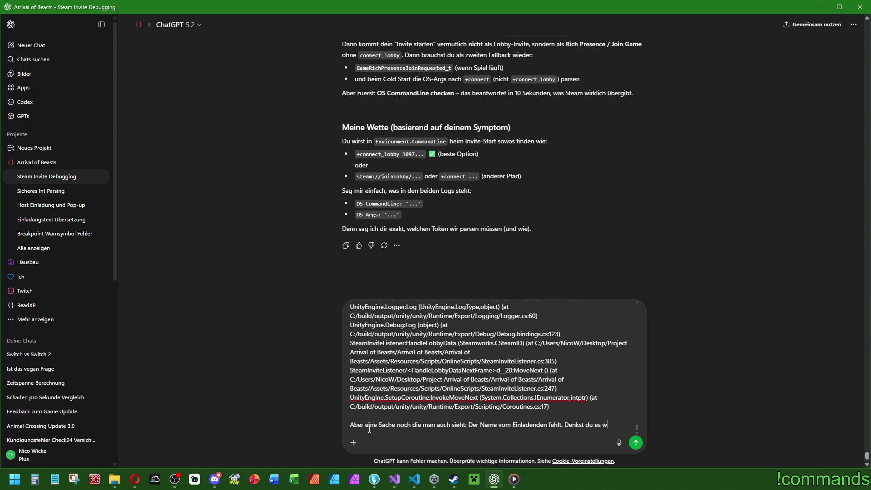
pyautogui.write(' easy und mach')
pyautogui.write('abr d')
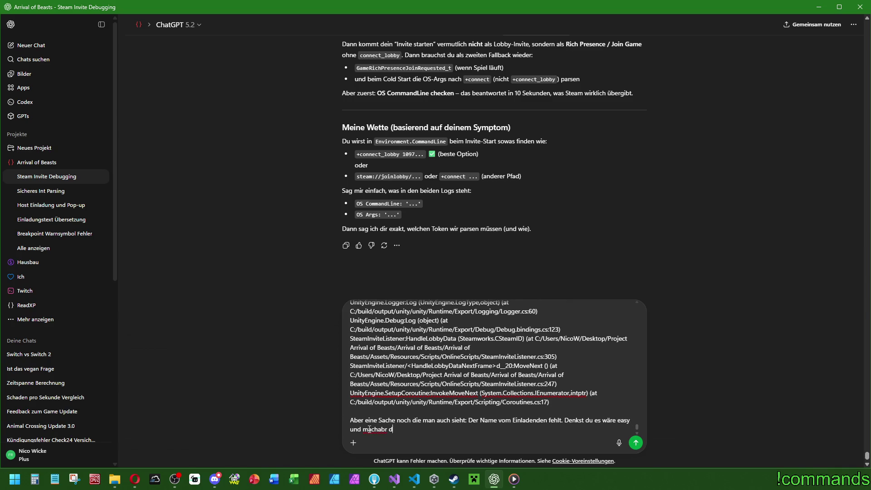
pyautogui.press('BackSpace')
pyautogui.press('BackSpace')
pyautogui.press('BackSpace')
pyautogui.press('BackSpace')
pyautogui.press('BackSpace')
pyautogui.write('bar und richtig, den noch in die Lobb')
pyautogui.write('y')
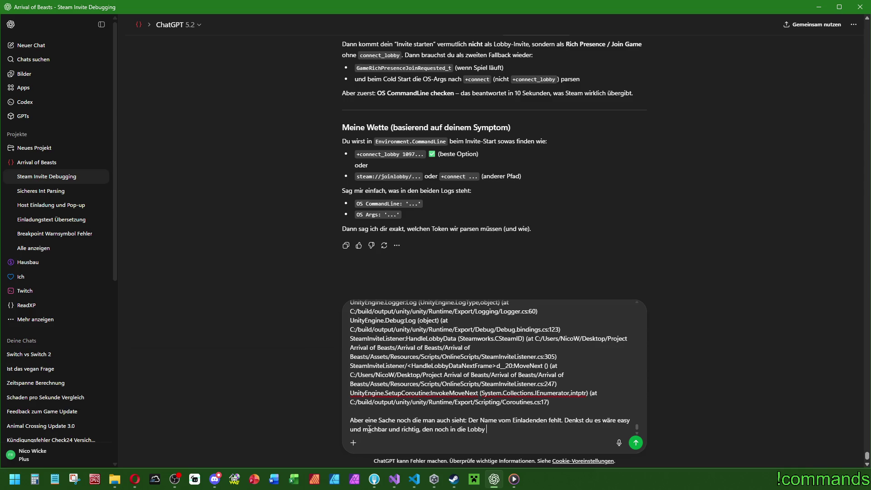
pyautogui.write('daten mit aufzunehmen oder li')
pyautogui.write('eber w')
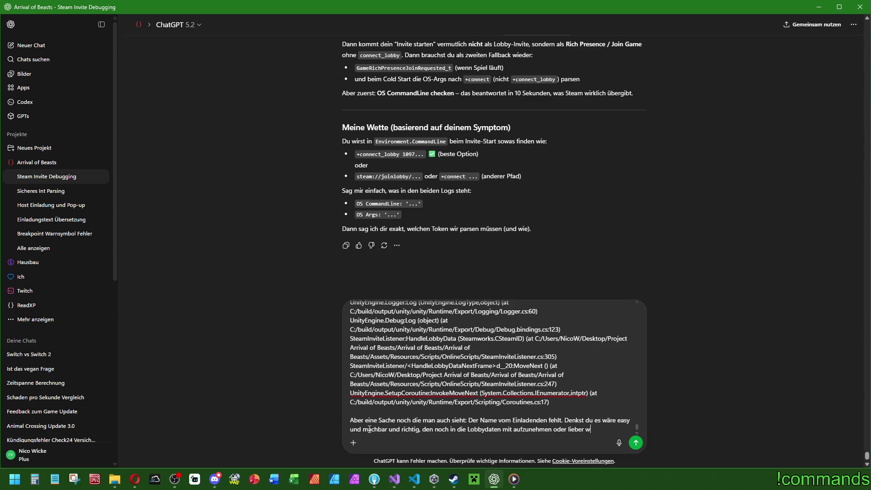
pyautogui.write('eg lassen in dem Kaltst')
pyautogui.write('art ')
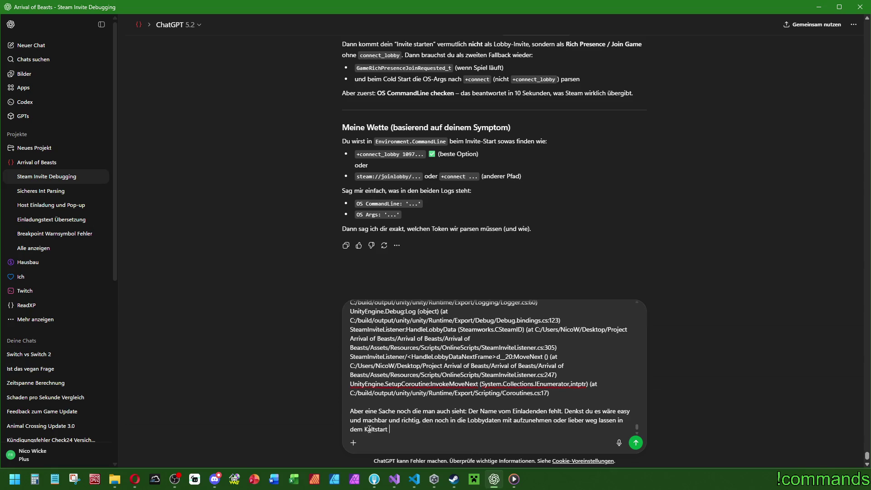
pyautogui.write('scenario?')
pyautogui.press('Return')
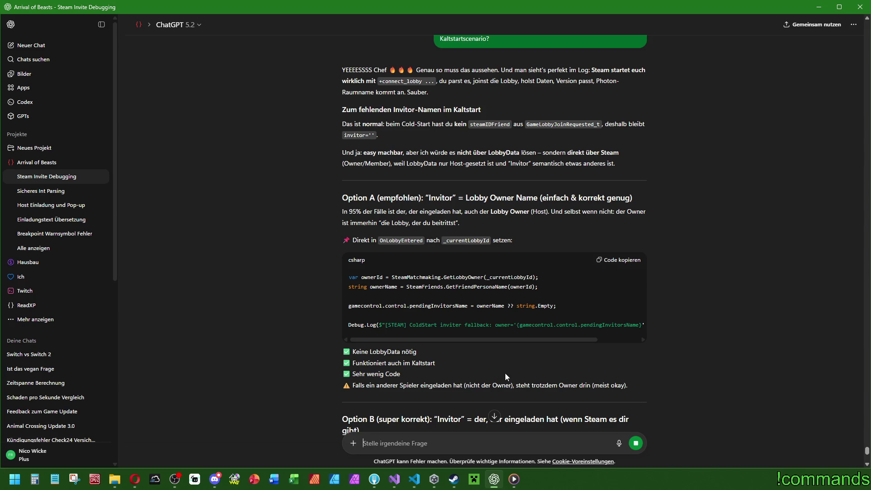
# Read through ChatGPT's reply covering Options A–C and the lobby-owner-name recommendation.
pyautogui.scroll(-2, 489, 358)
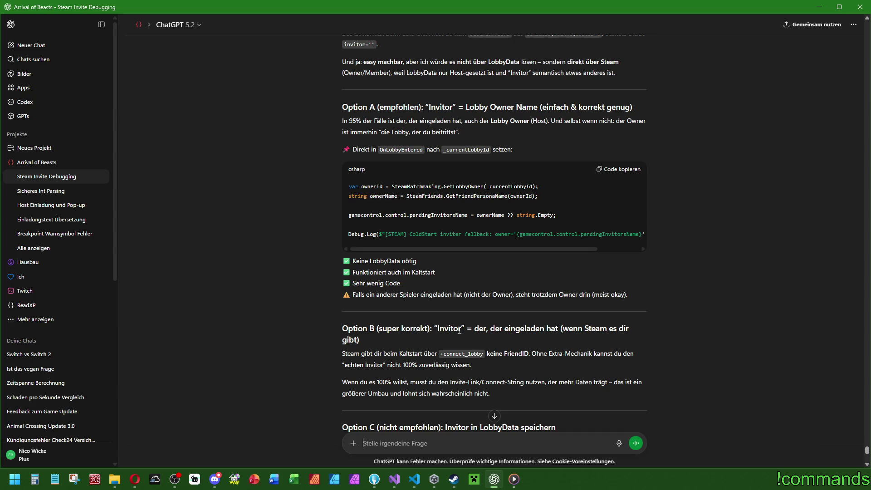
pyautogui.scroll(-2, 454, 275)
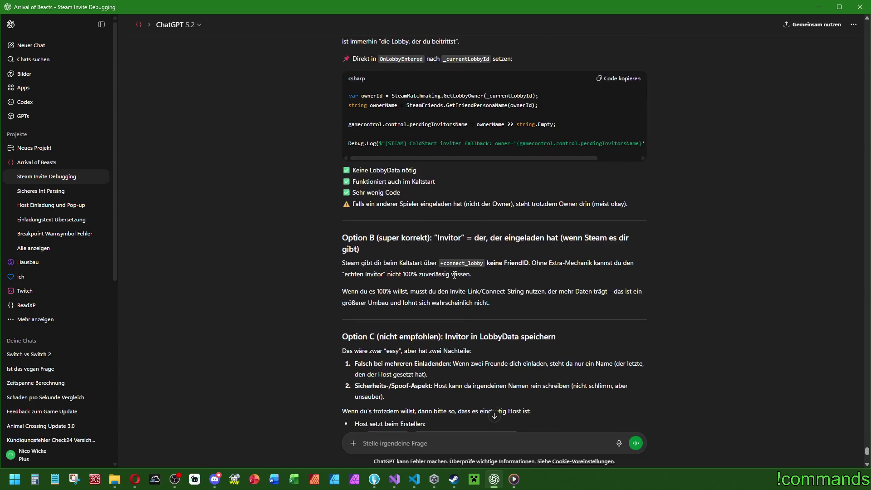
pyautogui.moveTo(453, 309)
pyautogui.mouseDown()
pyautogui.moveTo(436, 263)
pyautogui.moveTo(376, 237)
pyautogui.mouseUp()
pyautogui.scroll(-2, 438, 244)
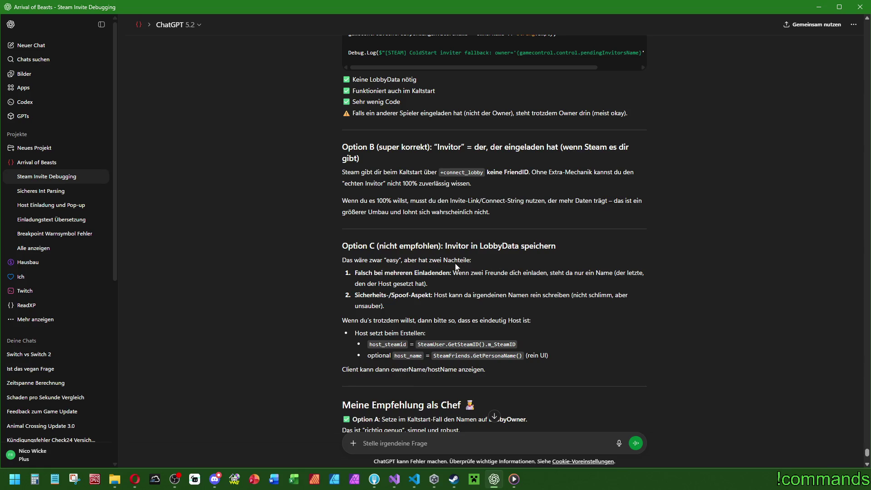
pyautogui.moveTo(485, 370); pyautogui.dragTo(422, 245)
pyautogui.scroll(-6, 593, 312)
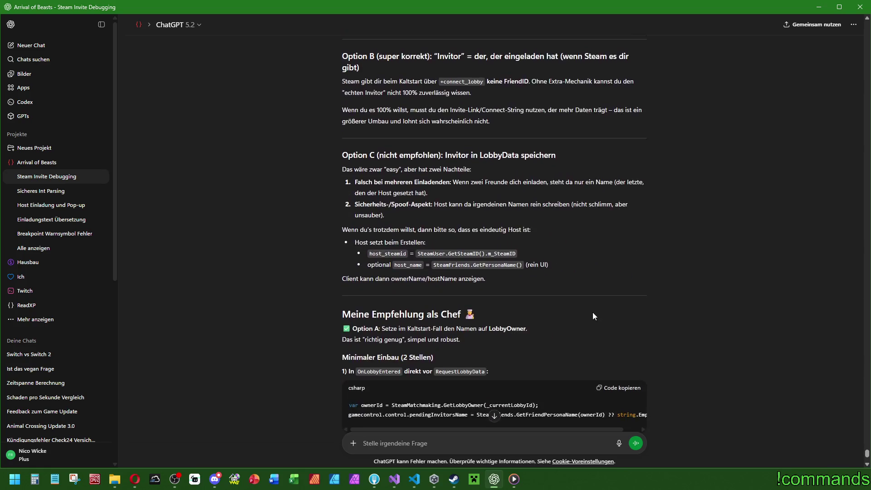
pyautogui.scroll(-1, 567, 338)
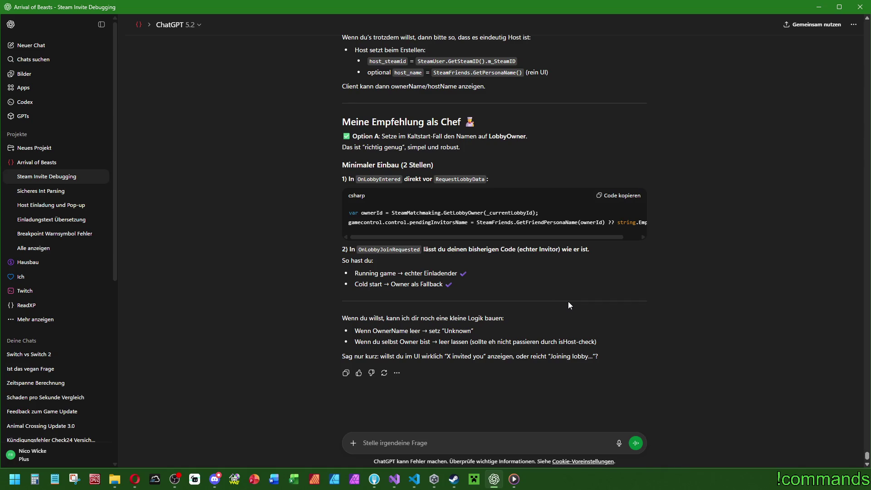
# Bring Visual Studio forward and scroll SteamInviteListener.cs to the OnLobbyJoinRequested and OnLobbyEntered handlers.
pyautogui.moveTo(440, 238)
pyautogui.mouseDown()
pyautogui.moveTo(463, 239)
pyautogui.moveTo(448, 239)
pyautogui.mouseUp()
pyautogui.click(390, 485)
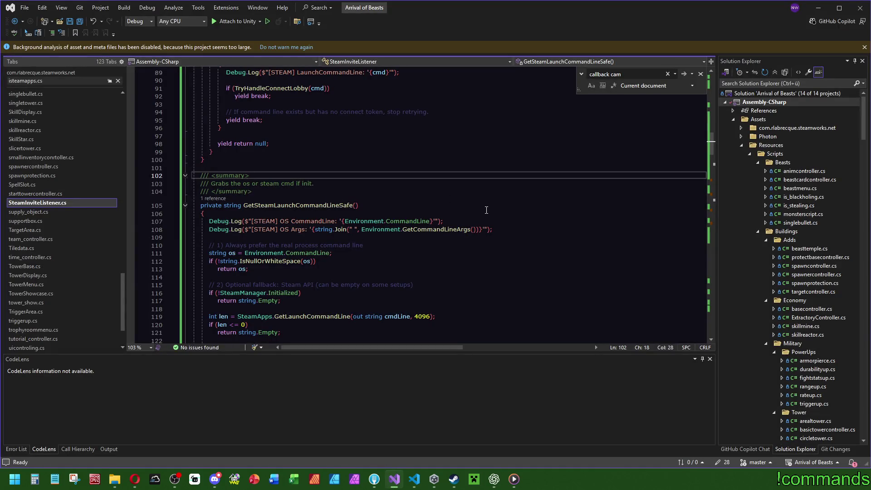
pyautogui.moveTo(712, 143)
pyautogui.mouseDown()
pyautogui.moveTo(720, 106)
pyautogui.moveTo(714, 214)
pyautogui.mouseUp()
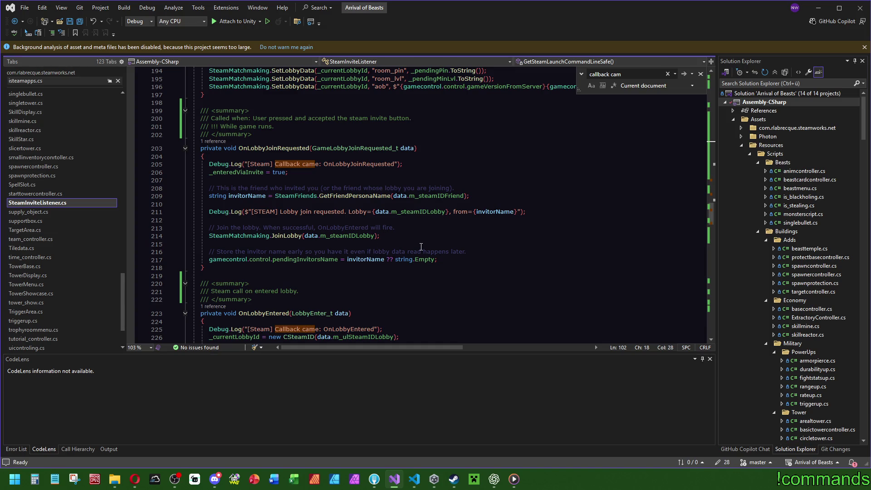
pyautogui.scroll(-7, 417, 247)
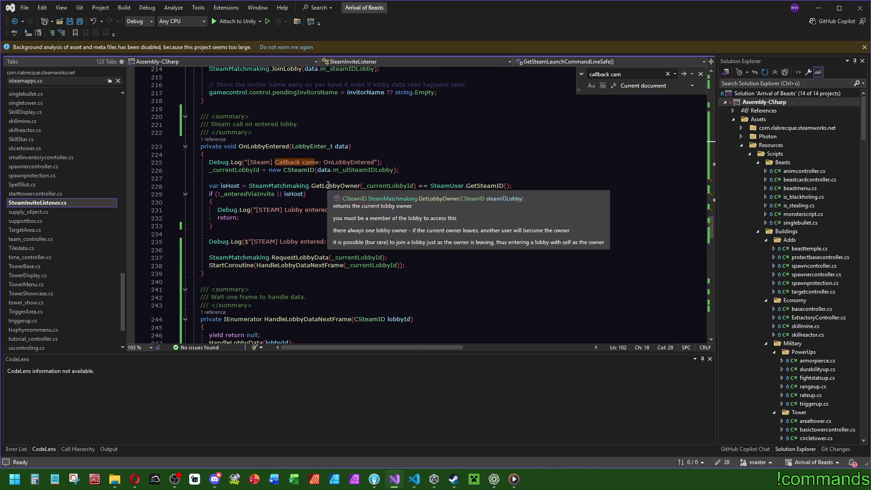
# Highlight the isHost and _currentLobbyId references in OnLobbyEntered, then the HandleLobbyData call on line 247.
pyautogui.click(228, 186)
pyautogui.moveTo(491, 186)
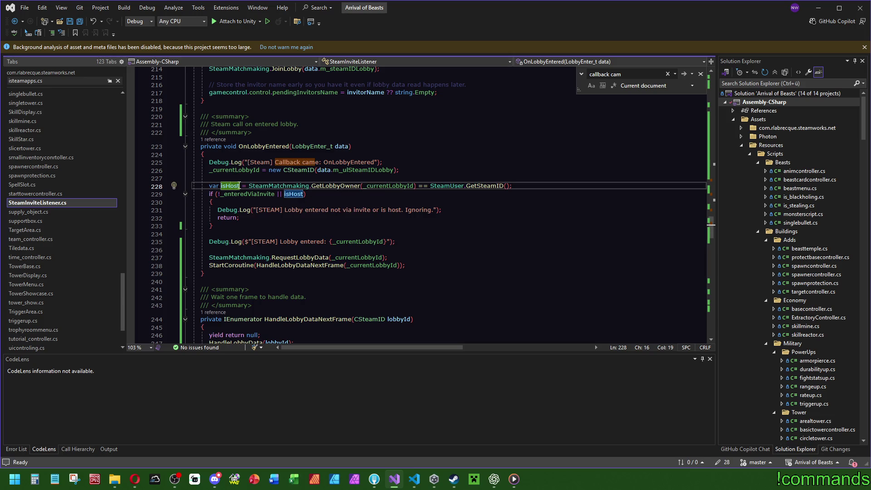
pyautogui.click(406, 186)
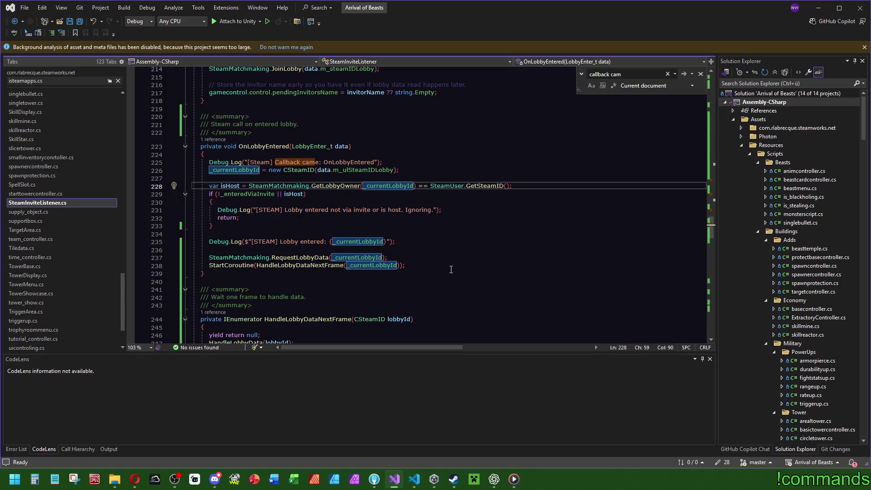
pyautogui.scroll(-4, 317, 272)
pyautogui.click(247, 248)
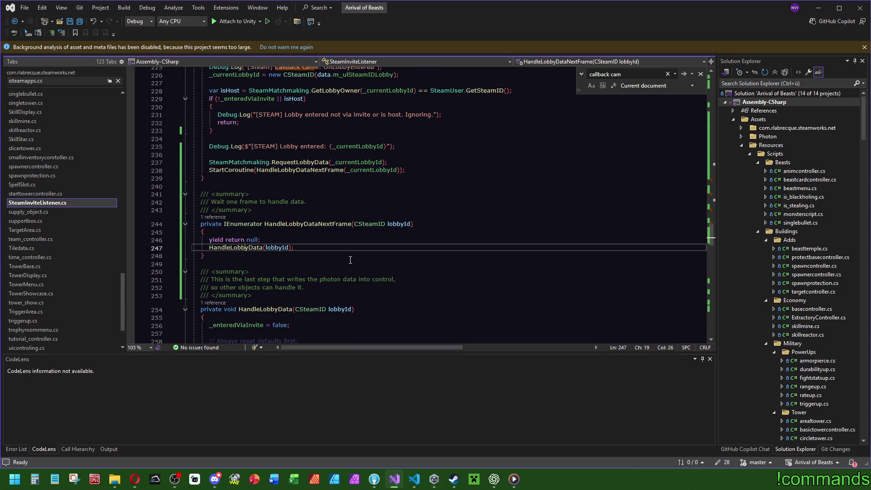
# Scroll through HandleLobbyData's lobby-key reading, version check and pending Photon room, pin and level assignments.
pyautogui.scroll(-5, 334, 260)
pyautogui.scroll(-2, 334, 260)
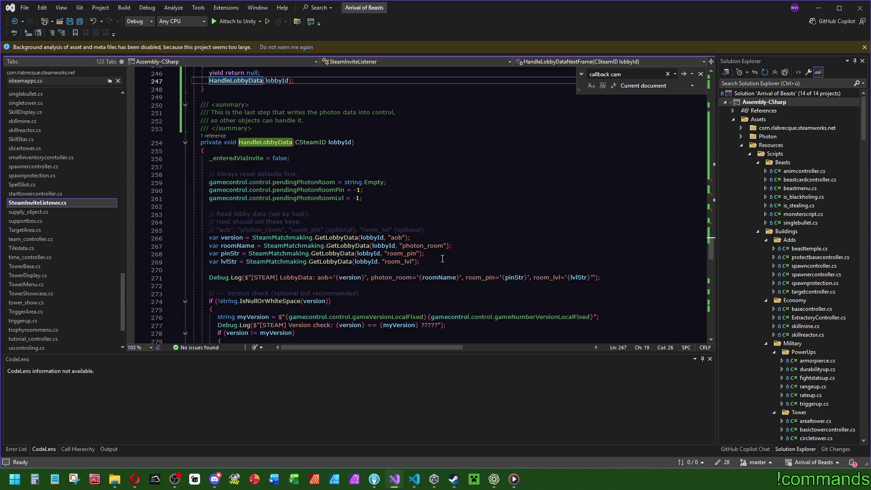
pyautogui.scroll(-3, 475, 212)
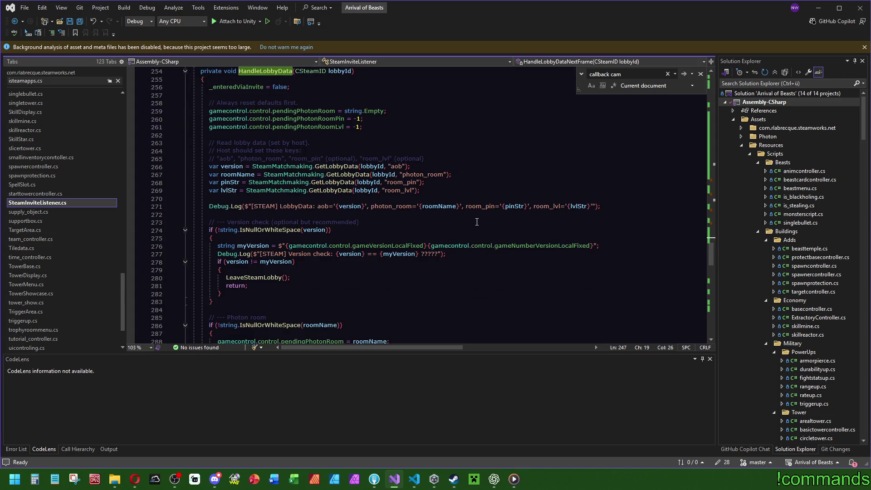
pyautogui.scroll(-5, 395, 275)
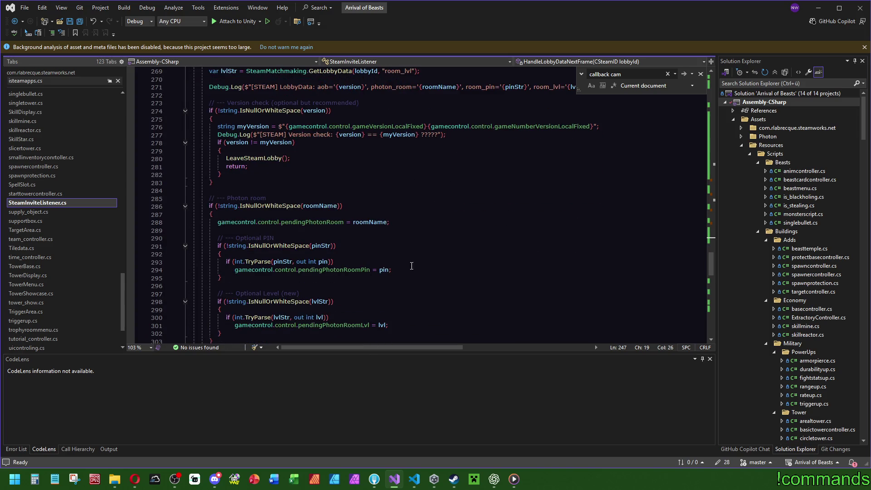
pyautogui.scroll(5, 610, 250)
pyautogui.moveTo(710, 255)
pyautogui.mouseDown()
pyautogui.moveTo(711, 230)
pyautogui.moveTo(717, 272)
pyautogui.moveTo(720, 229)
pyautogui.moveTo(718, 254)
pyautogui.mouseUp()
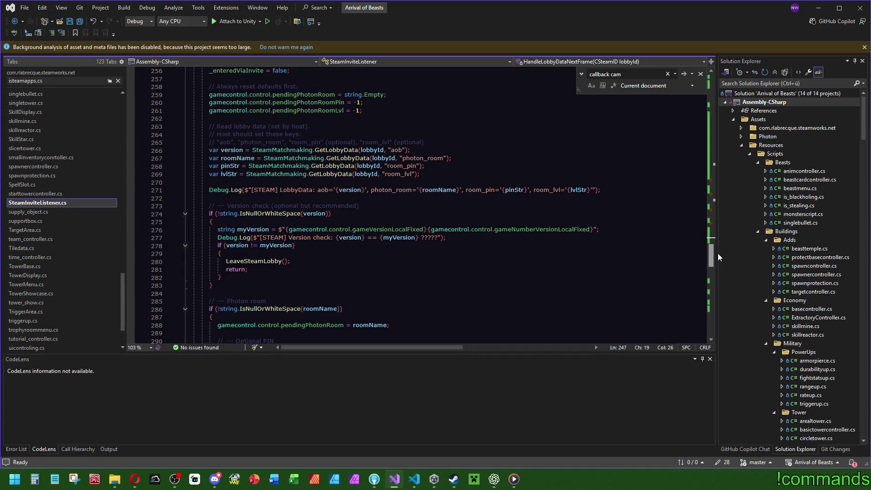
pyautogui.moveTo(718, 253); pyautogui.dragTo(718, 273)
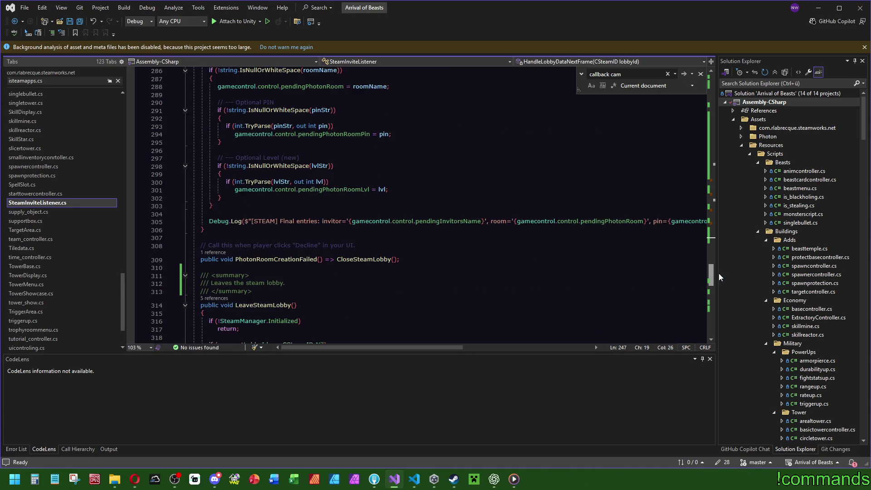
# Highlight gamecontrol.control on line 301 and search the file for it.
pyautogui.click(297, 191)
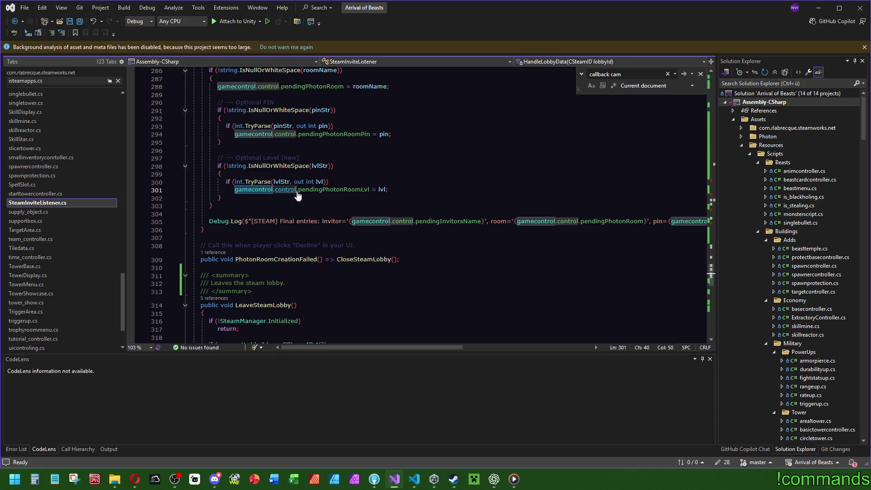
pyautogui.hotkey('ctrl', 'f')
pyautogui.scroll(2, 443, 273)
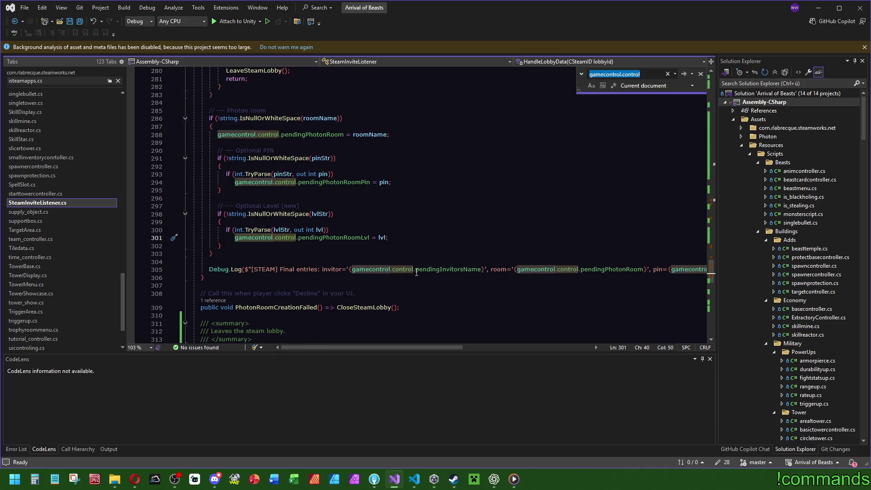
# Search for pendingInvitorsName, trace its invitorName assignment on line 217, then return to ChatGPT.
pyautogui.doubleClick(444, 271)
pyautogui.hotkey('ctrl', 'f')
pyautogui.click(715, 217)
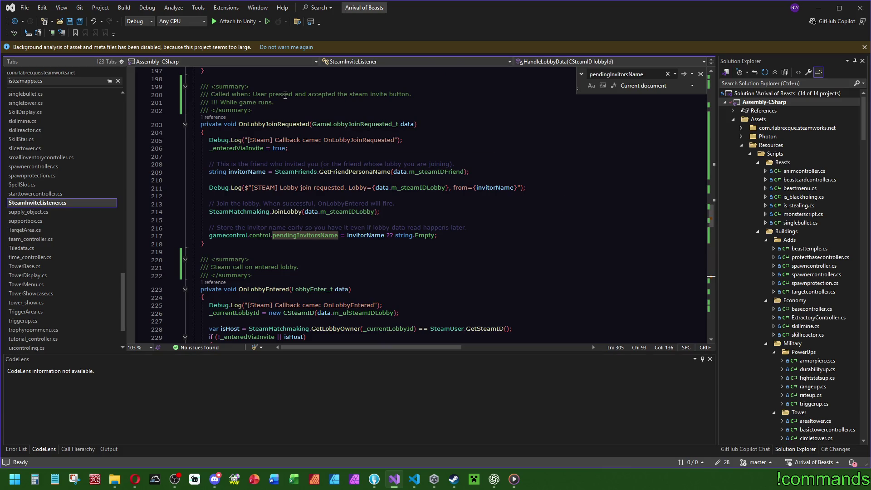
pyautogui.click(363, 233)
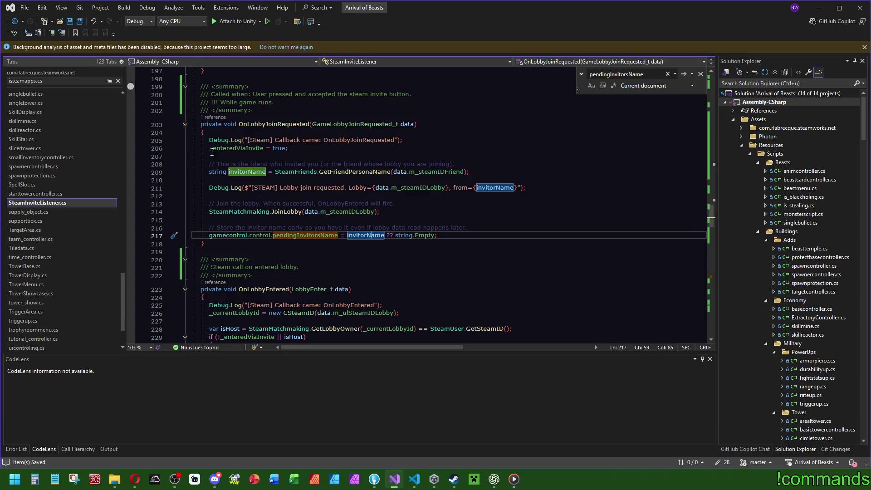
pyautogui.click(493, 479)
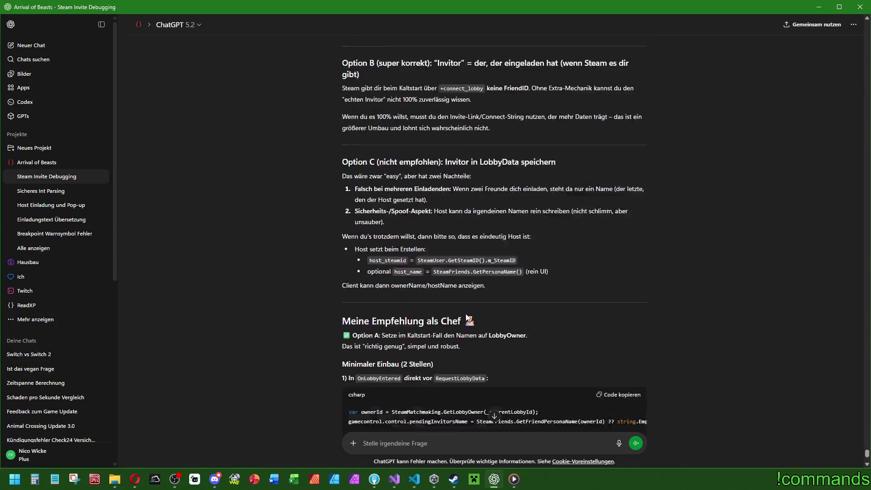
# Scroll the ChatGPT answer back to Option A's lobby-owner code, then return to Visual Studio.
pyautogui.moveTo(402, 243)
pyautogui.mouseDown()
pyautogui.moveTo(431, 242)
pyautogui.moveTo(388, 247)
pyautogui.mouseUp()
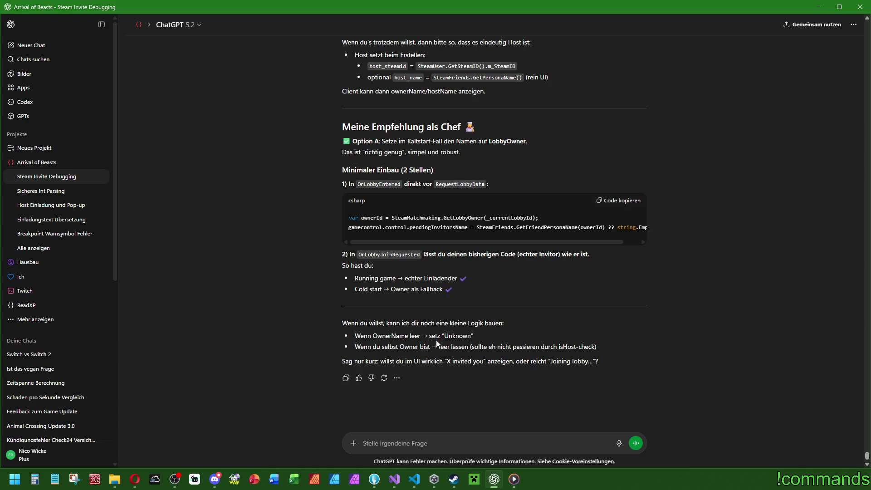
pyautogui.scroll(10, 521, 311)
pyautogui.scroll(10, 520, 311)
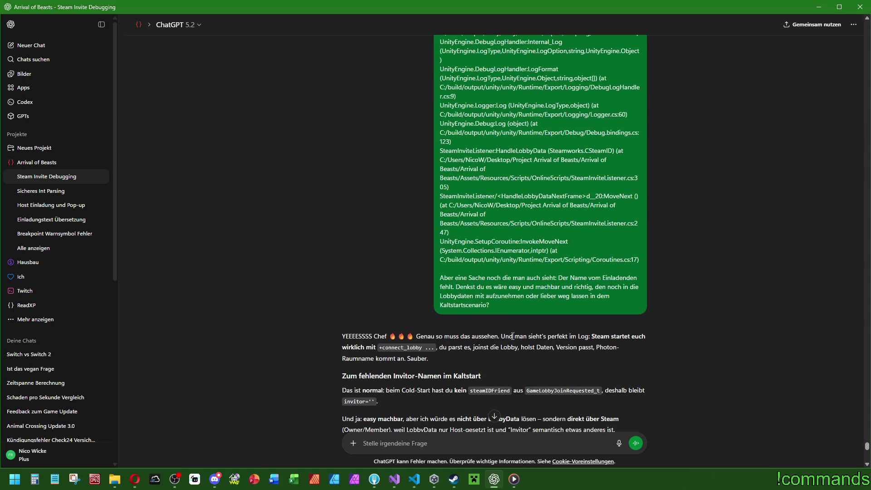
pyautogui.scroll(-7, 488, 331)
pyautogui.scroll(-3, 456, 285)
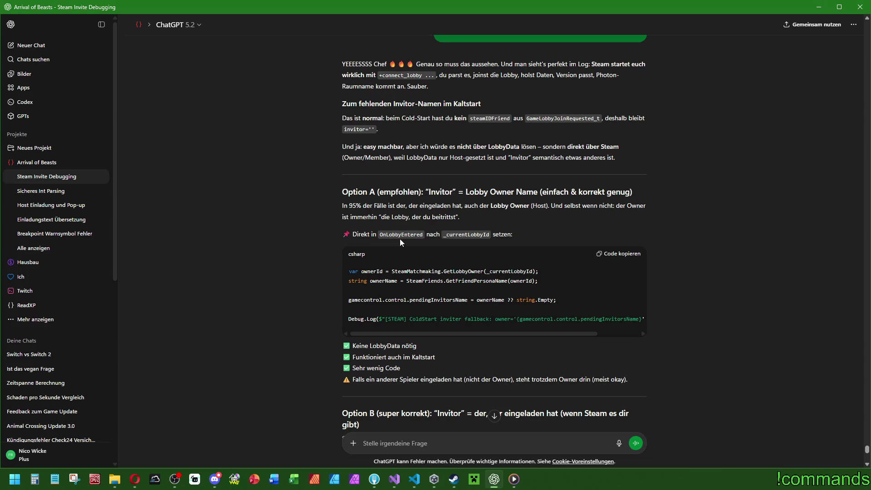
pyautogui.hotkey('alt', 'Tab')
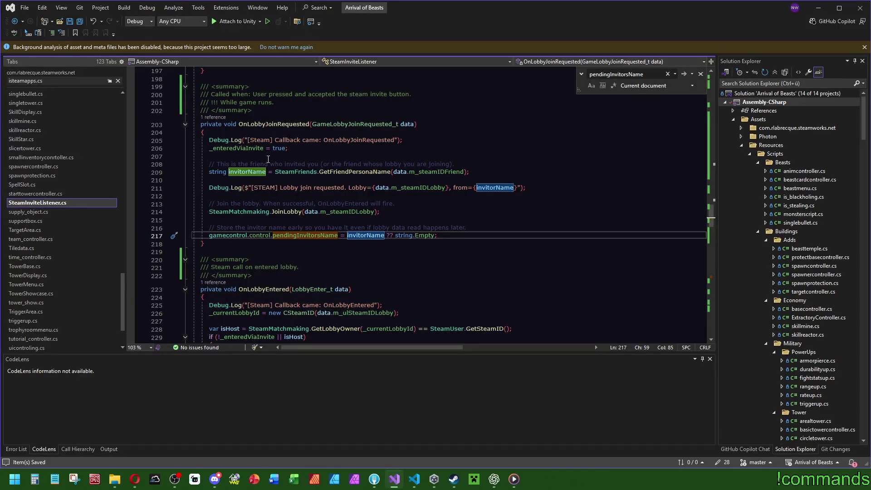
# Check the data parameter of OnLobbyEntered on line 223, then switch back to ChatGPT.
pyautogui.scroll(-4, 316, 241)
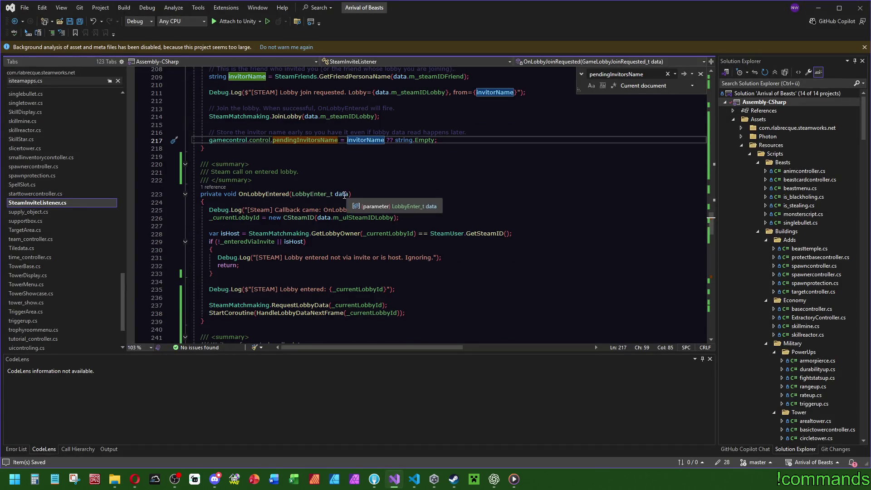
pyautogui.click(343, 195)
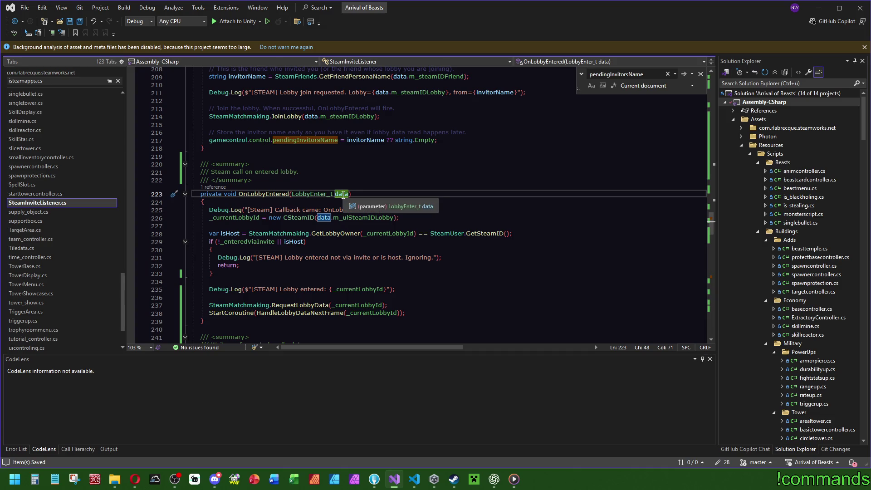
pyautogui.moveTo(513, 485)
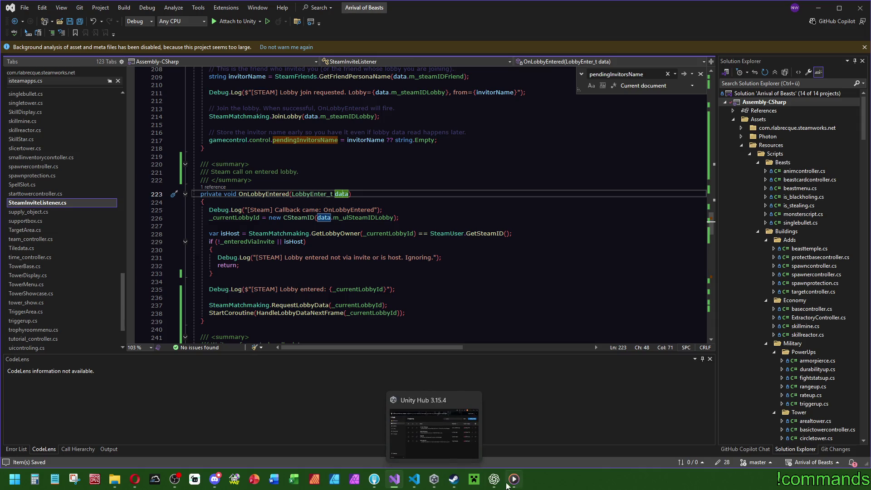
pyautogui.click(492, 484)
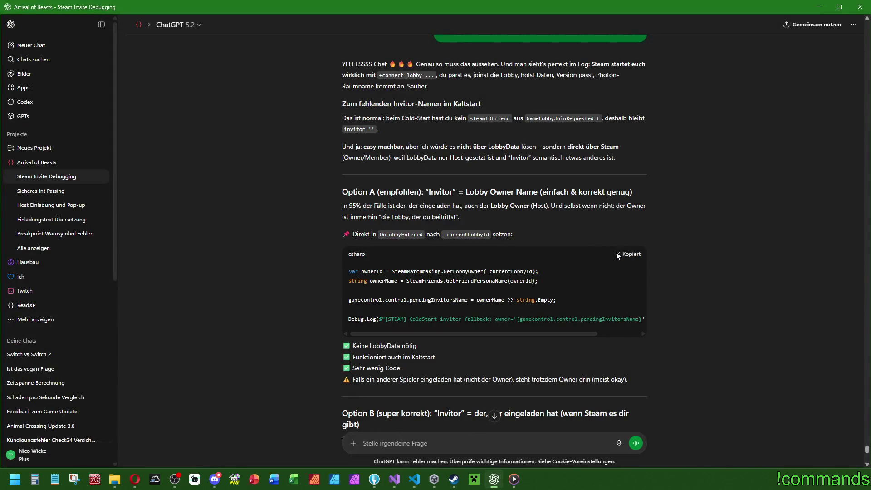
# Copy OnLobbyEntered and start a German question on whether it also reveals the inviter, then open the Steam chat.
pyautogui.doubleClick(416, 234)
pyautogui.hotkey('ctrl', 'c')
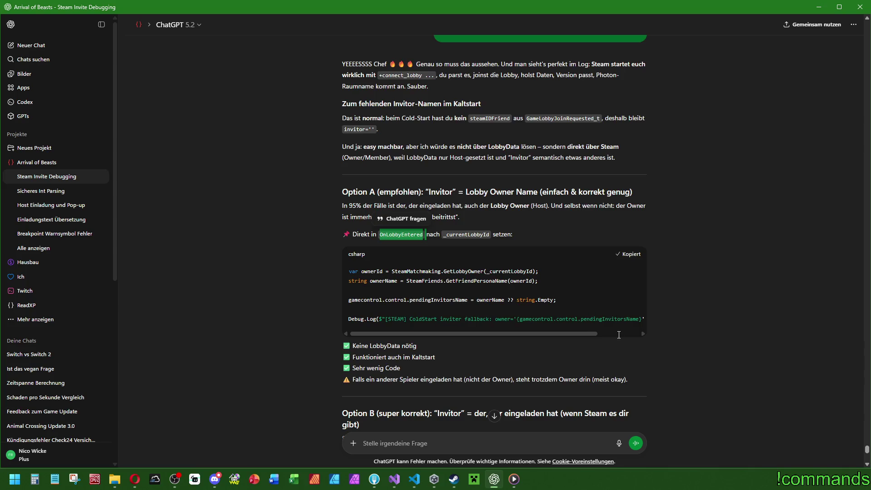
pyautogui.scroll(-10, 608, 345)
pyautogui.click(407, 443)
pyautogui.write('Bekommt man in')
pyautogui.hotkey('ctrl', 'v')
pyautogui.write('auch irgendwie g')
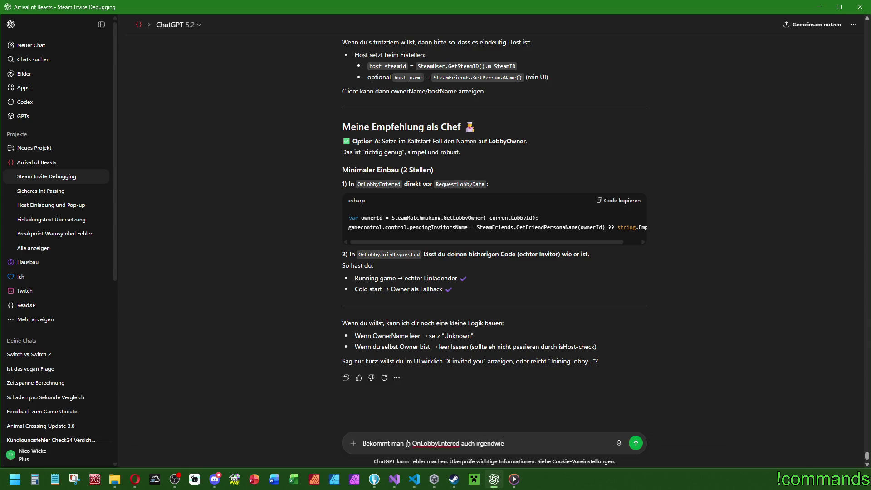
pyautogui.write(' den Jeni')
pyautogui.write('gen, der ')
pyautogui.write('eingelade')
pyautogui.write('n hat? Denn w')
pyautogui.write('as ist ')
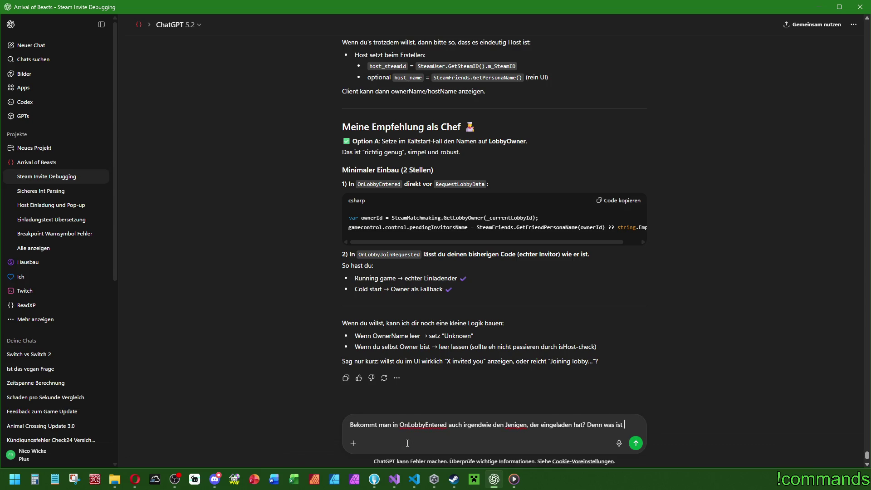
pyautogui.write(' wenn')
pyautogui.write(' N')
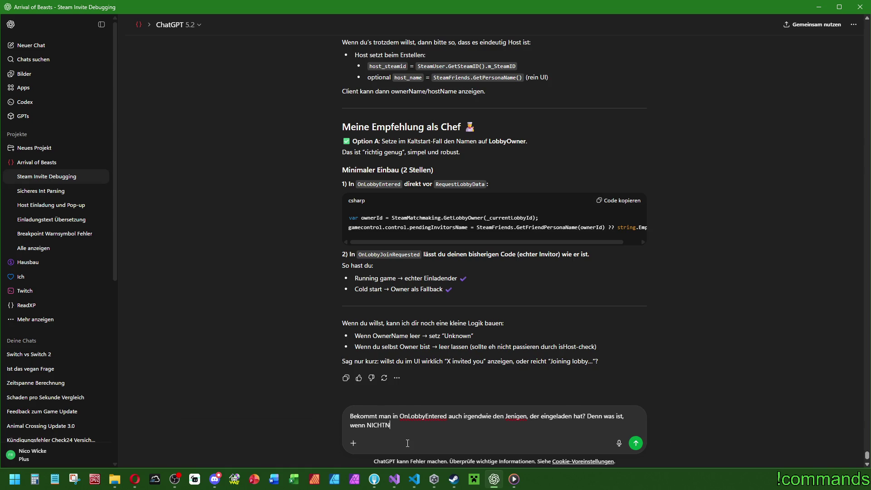
pyautogui.write('ICHT der Lobbb')
pyautogui.write('obbyo')
pyautogui.click(454, 479)
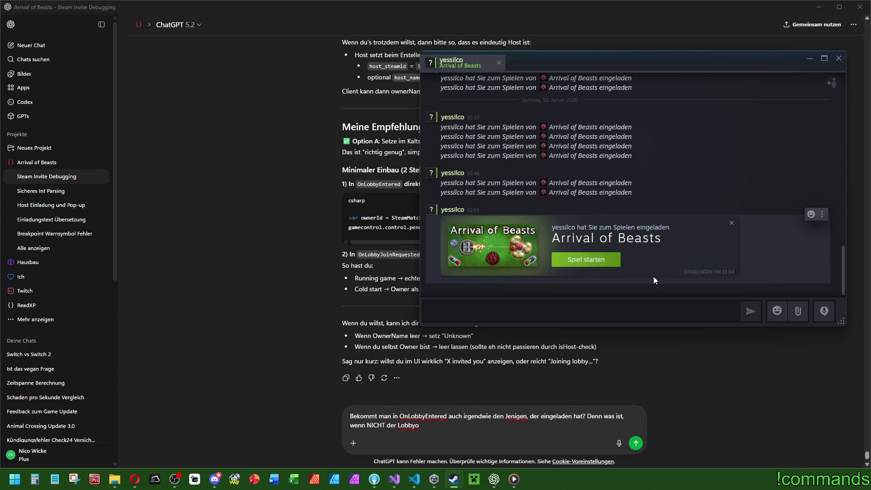
# Dismiss the Arrival of Beasts invite card and close the Steam chat.
pyautogui.click(731, 223)
pyautogui.click(838, 58)
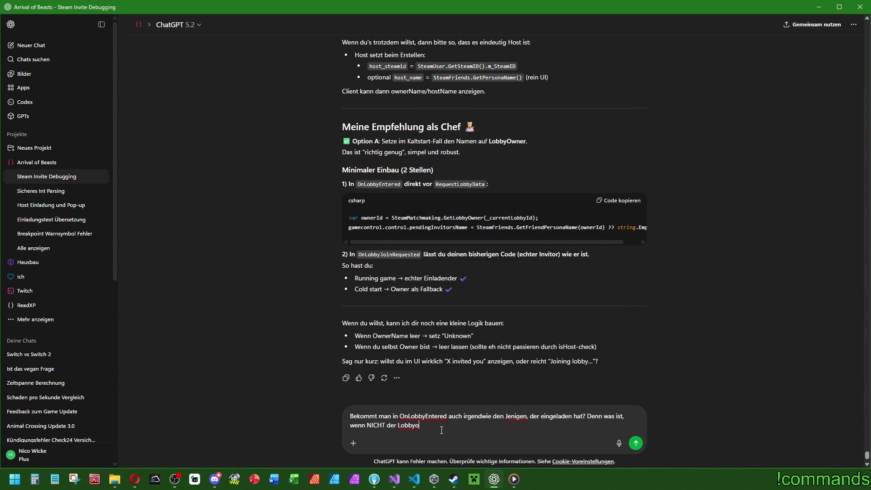
# Finish the question, noting any co-player could invite via Steam right-click, and send it.
pyautogui.write('wner einlädt? Klar ich selbst im Spiel lasse nur zu ha')
pyautogui.press('BackSpace')
pyautogui.press('BackSpace')
pyautogui.write('das der Host einlädt ABER ')
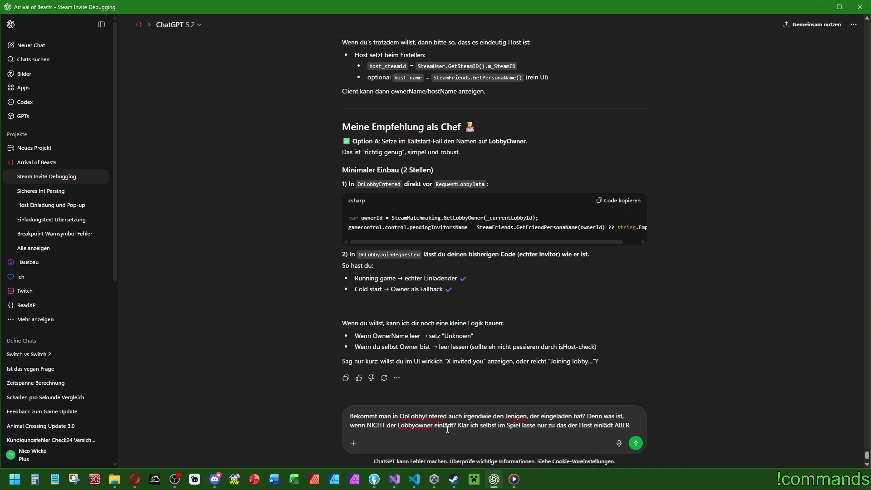
pyautogui.write('über Steam kann man ja auch')
pyautogui.press('BackSpace')
pyautogui.press('BackSpace')
pyautogui.press('BackSpace')
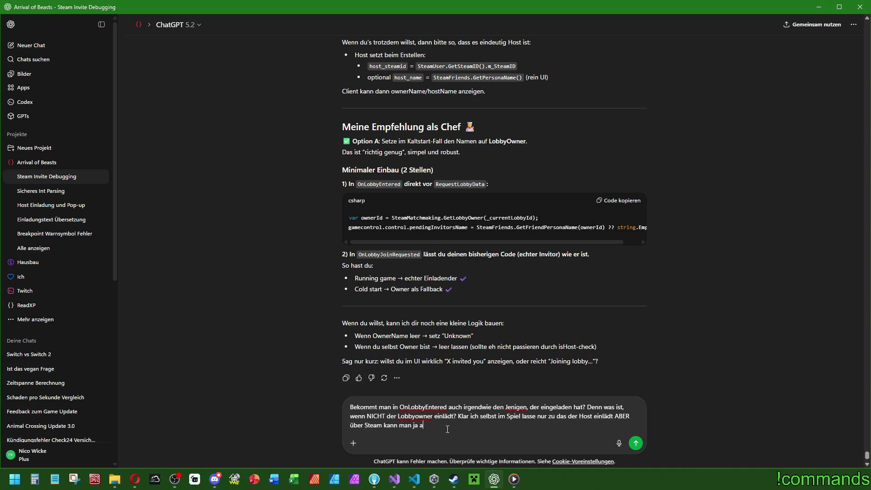
pyautogui.write(', könnte auch ein andere')
pyautogui.write('r Mitspieler einfach')
pyautogui.write(' einla')
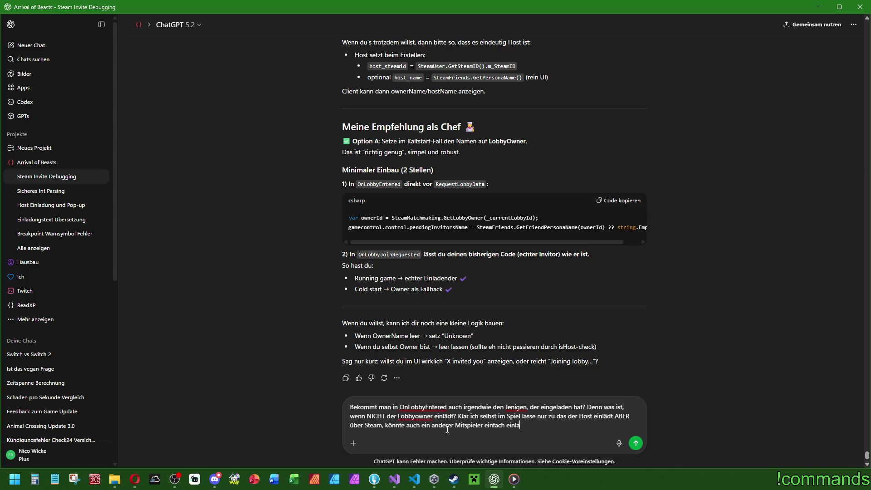
pyautogui.write('den -> Rechtsklick -> Zum ')
pyautogui.write('Spiele')
pyautogui.write(' einladne')
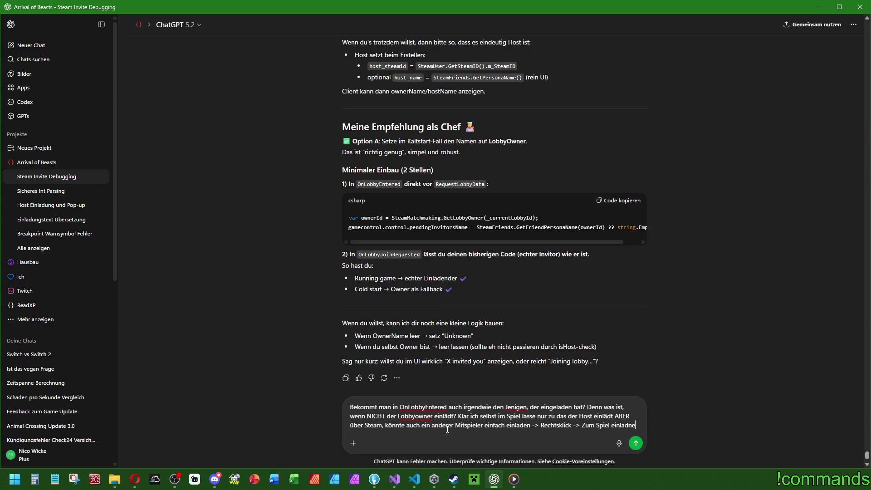
pyautogui.press('BackSpace')
pyautogui.press('BackSpace')
pyautogui.write('en.')
pyautogui.press('Return')
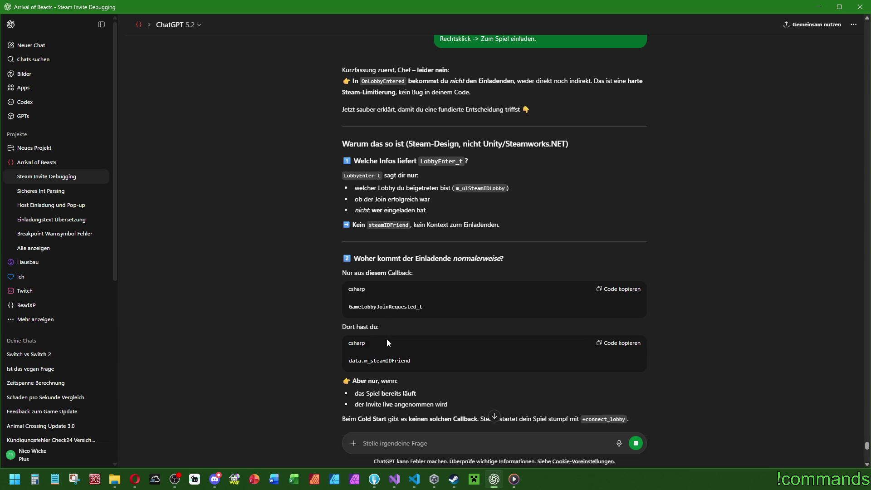
# Copy GameLobbyJoinRequested_t from the reply and search for it in SteamInviteListener.cs.
pyautogui.scroll(-2, 386, 313)
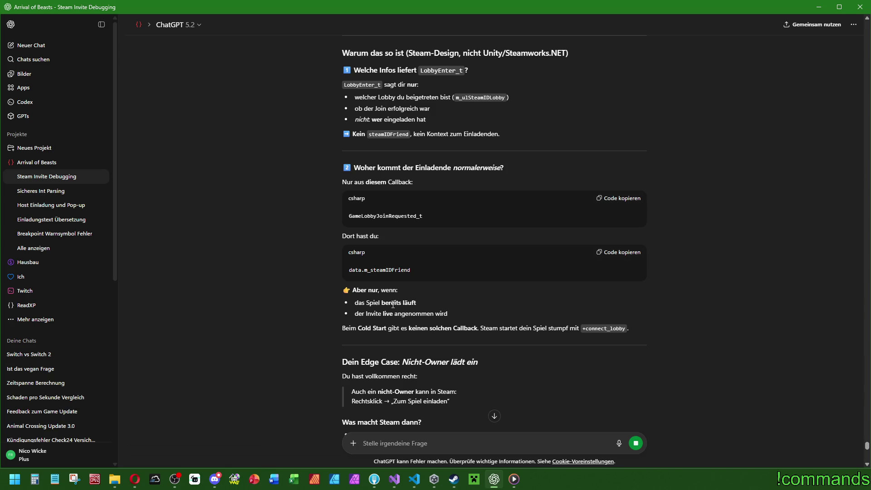
pyautogui.doubleClick(401, 216)
pyautogui.hotkey('ctrl', 'c')
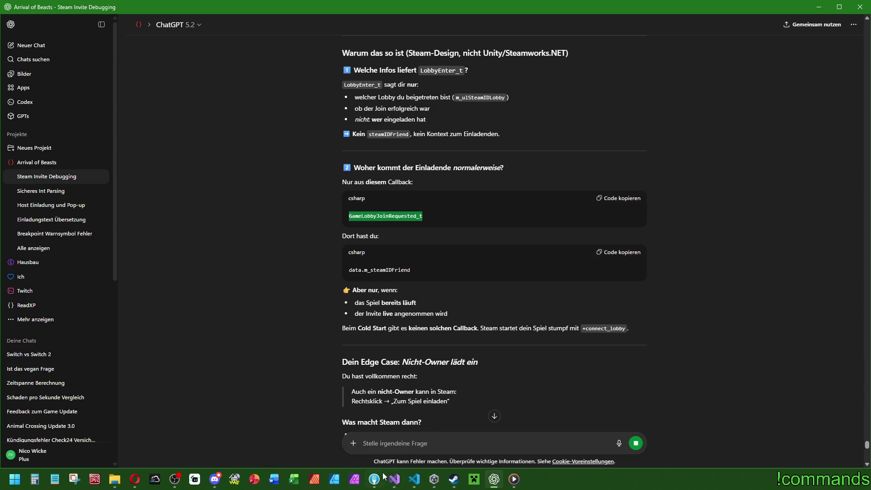
pyautogui.click(393, 479)
pyautogui.hotkey('ctrl', 'f')
pyautogui.hotkey('ctrl', 'v')
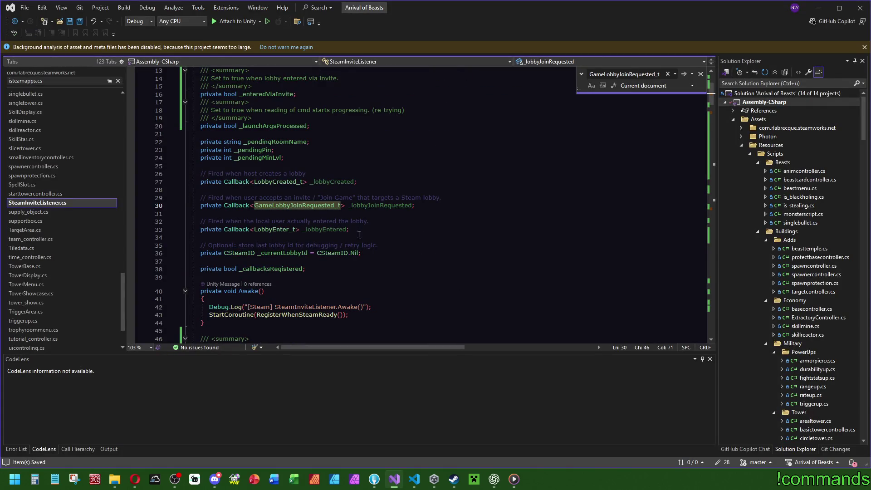
# Follow GameLobbyJoinRequested_t to OnLobbyJoinRequested, highlight its invitorName uses, then return to ChatGPT.
pyautogui.moveTo(712, 88); pyautogui.dragTo(712, 121)
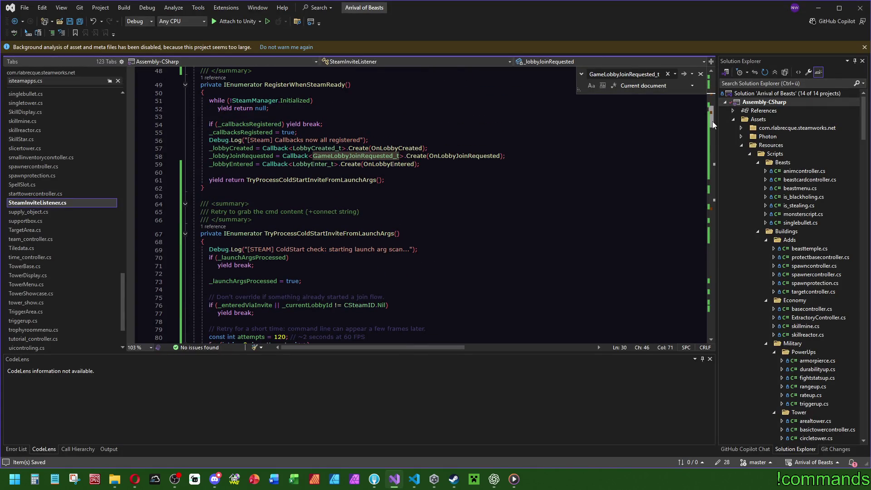
pyautogui.click(545, 156)
pyautogui.scroll(-6, 546, 247)
pyautogui.scroll(-20, 549, 245)
pyautogui.scroll(-15, 617, 197)
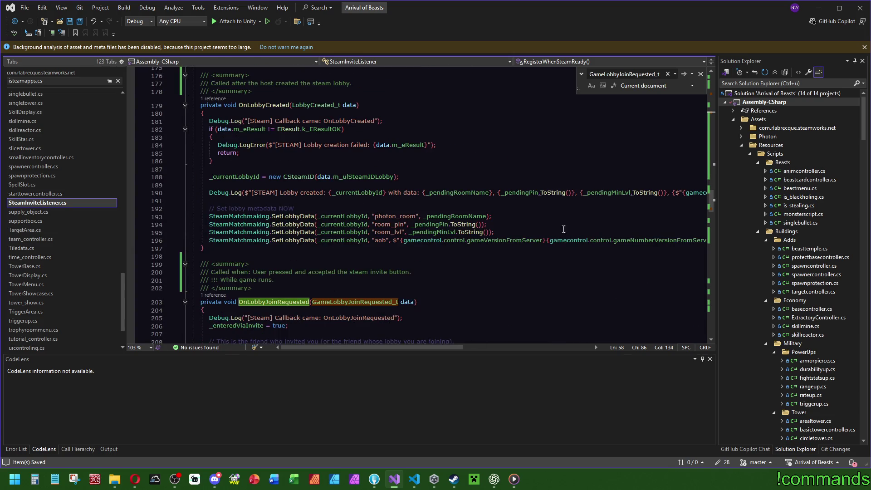
pyautogui.scroll(-5, 572, 226)
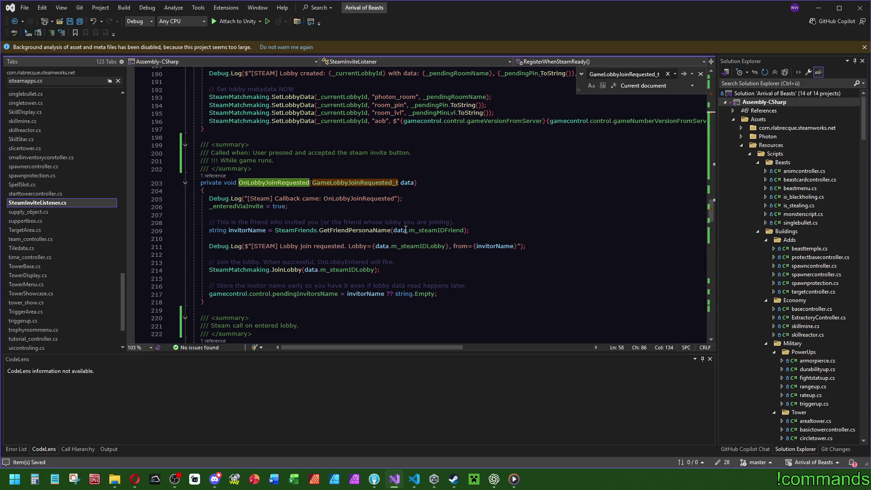
pyautogui.click(492, 246)
pyautogui.click(282, 191)
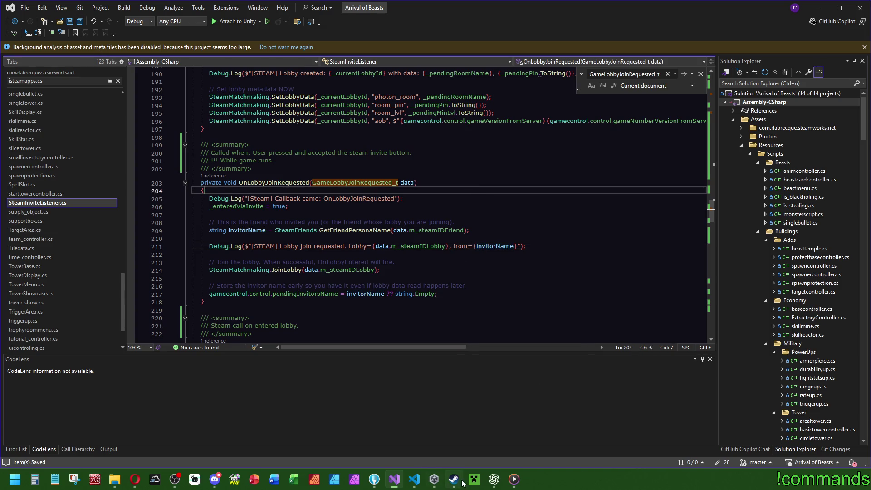
pyautogui.click(494, 479)
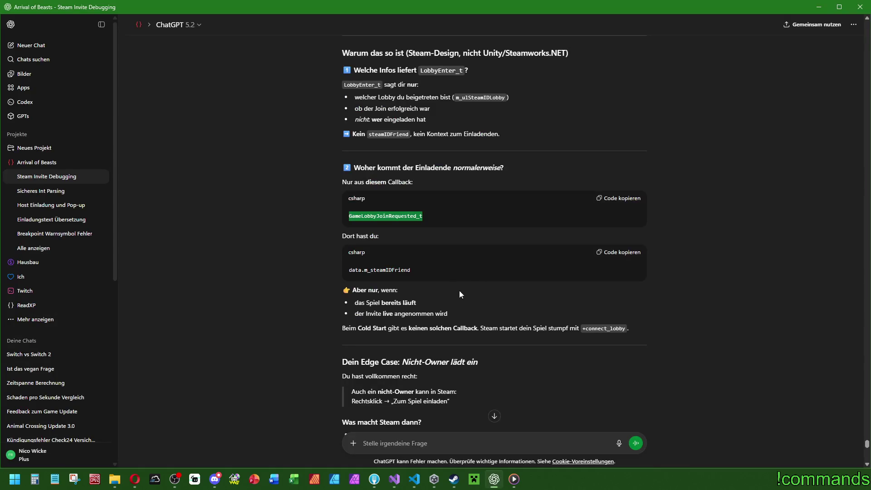
# Read ChatGPT's reply through its advice: real inviter only for in-game invites, none on cold start.
pyautogui.scroll(-2, 397, 327)
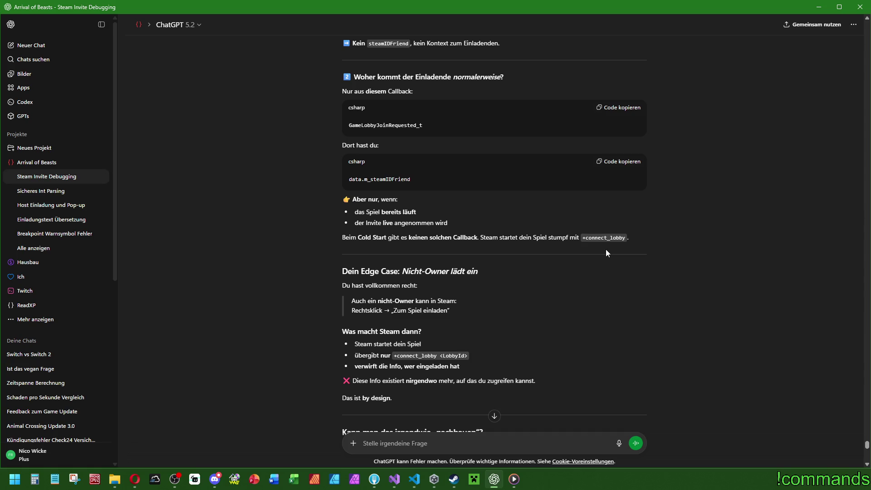
pyautogui.scroll(-2, 606, 253)
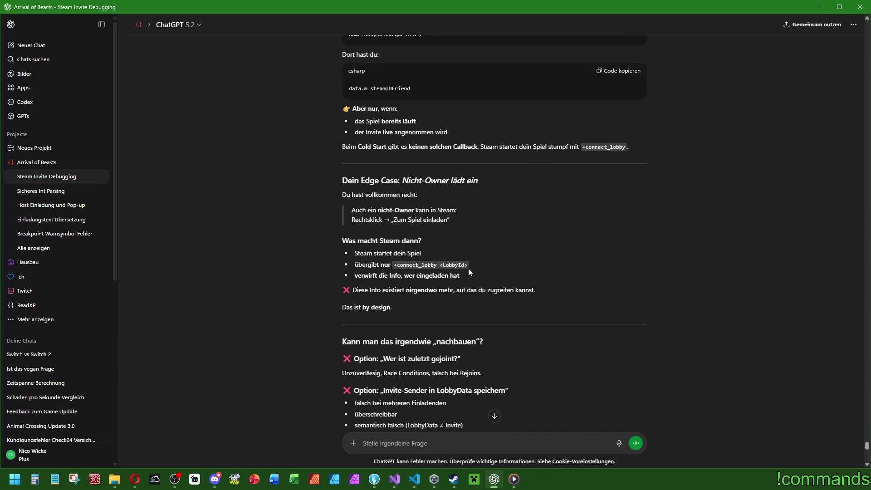
pyautogui.scroll(-2, 526, 228)
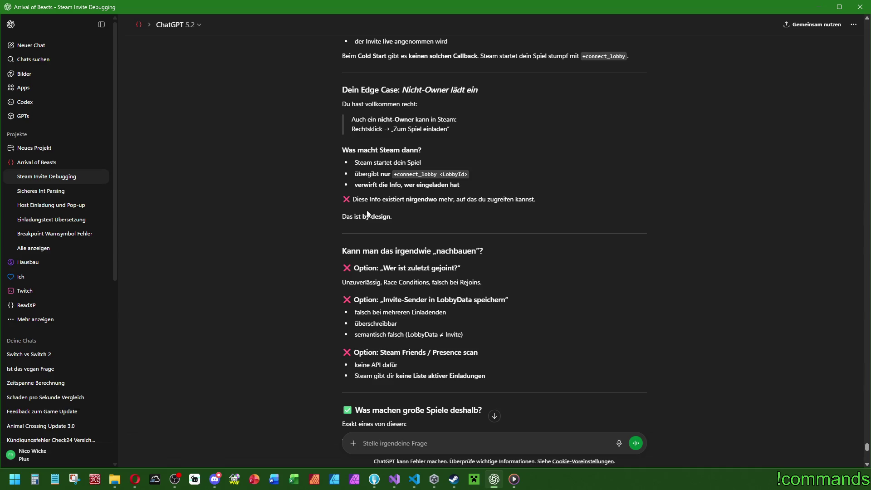
pyautogui.scroll(-2, 579, 304)
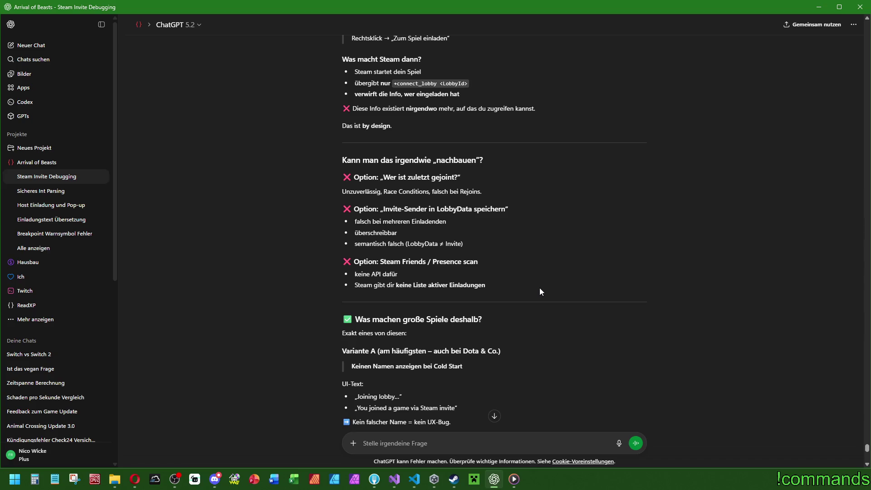
pyautogui.scroll(-2, 606, 348)
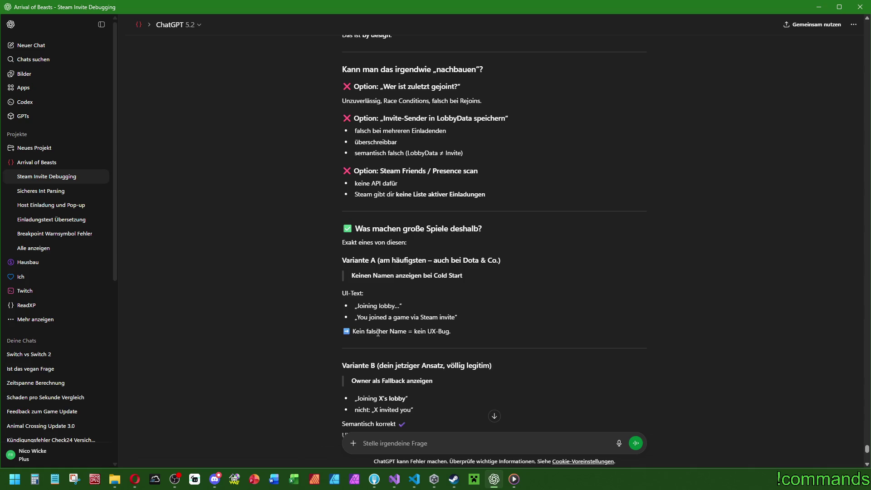
pyautogui.scroll(-2, 426, 333)
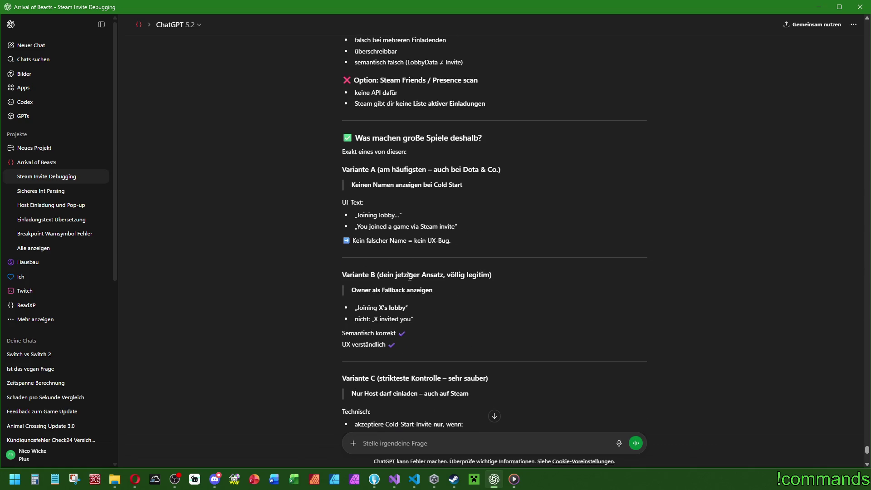
pyautogui.scroll(-2, 499, 302)
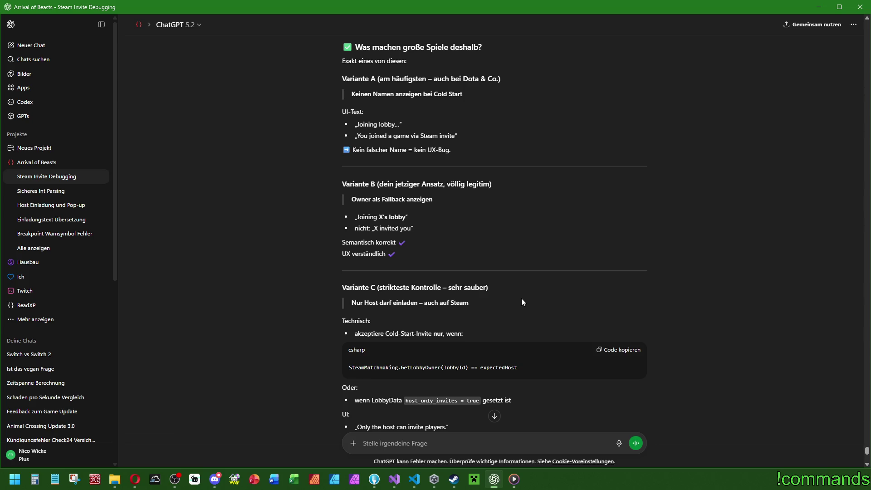
pyautogui.scroll(-4, 472, 277)
pyautogui.scroll(-5, 456, 287)
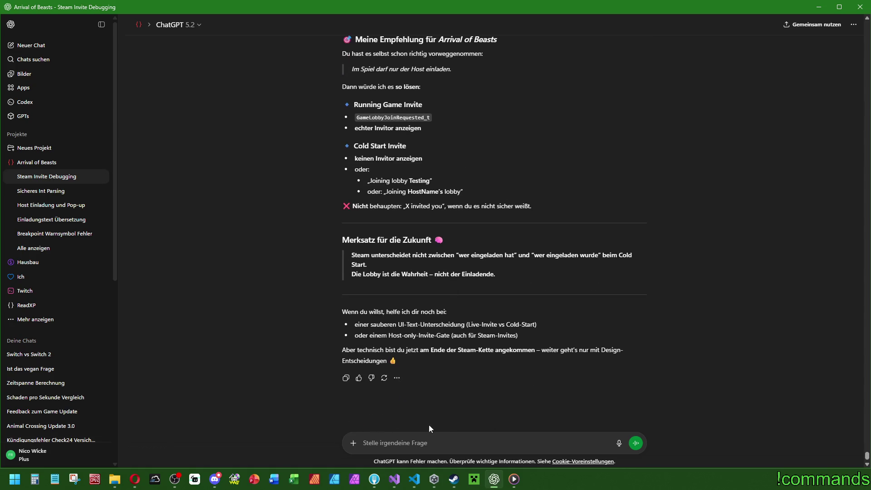
# Tell ChatGPT, in German, that the name is simply dropped on cold start, then return to Visual Studio.
pyautogui.write('Dann lassen wi')
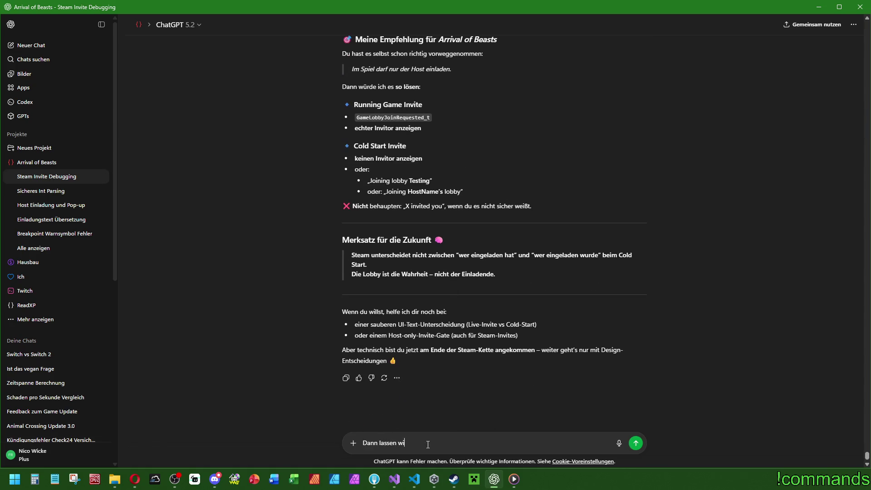
pyautogui.write('r beimKaltst')
pyautogui.write('tart den ')
pyautogui.write('Namen einfach Weg.')
pyautogui.write('Easy.')
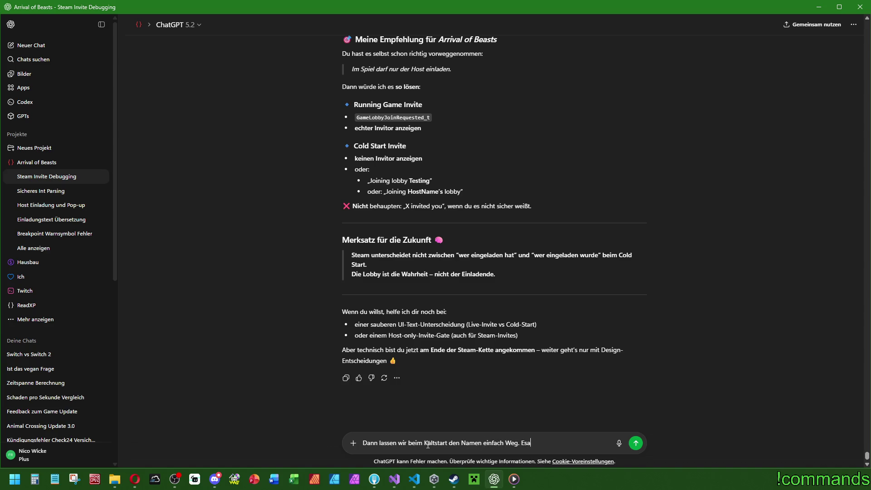
pyautogui.press('Return')
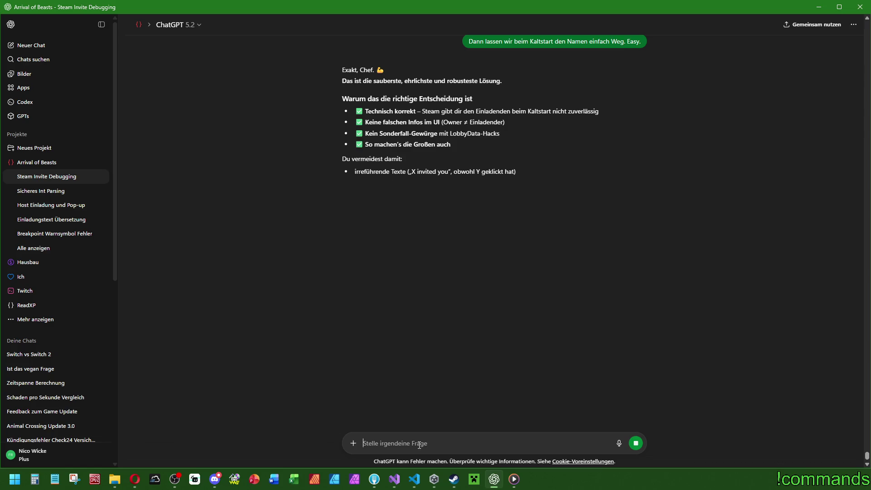
pyautogui.click(394, 480)
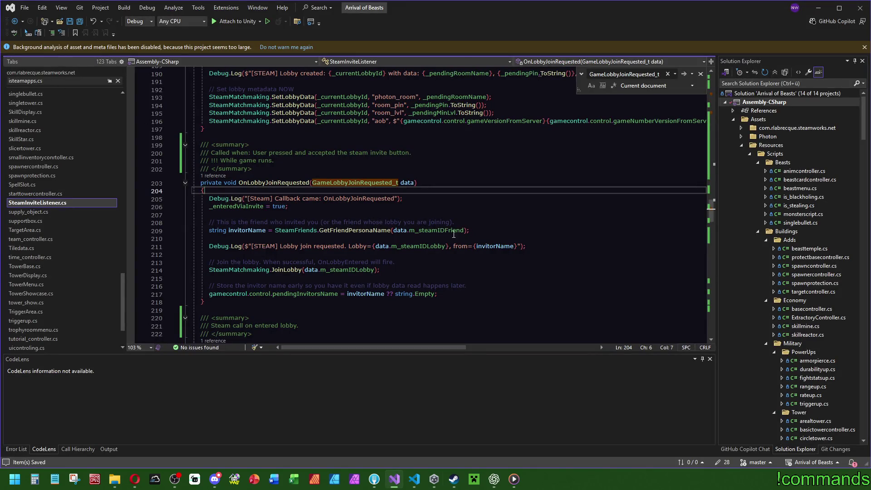
# List the 4 references to pendingInvitorsName and open its InvitationHandler.cs use in InitInvitationHandler.
pyautogui.click(324, 294)
pyautogui.hotkey('ctrl', 'f')
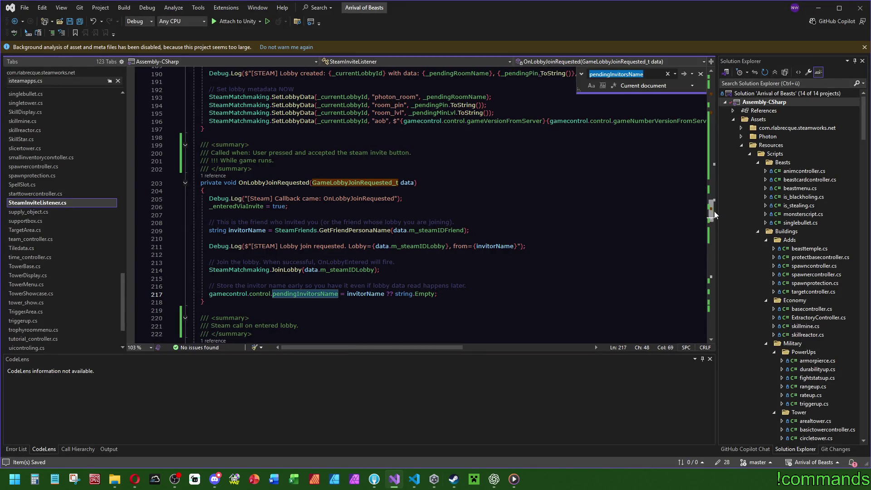
pyautogui.click(309, 294)
pyautogui.rightClick(289, 294)
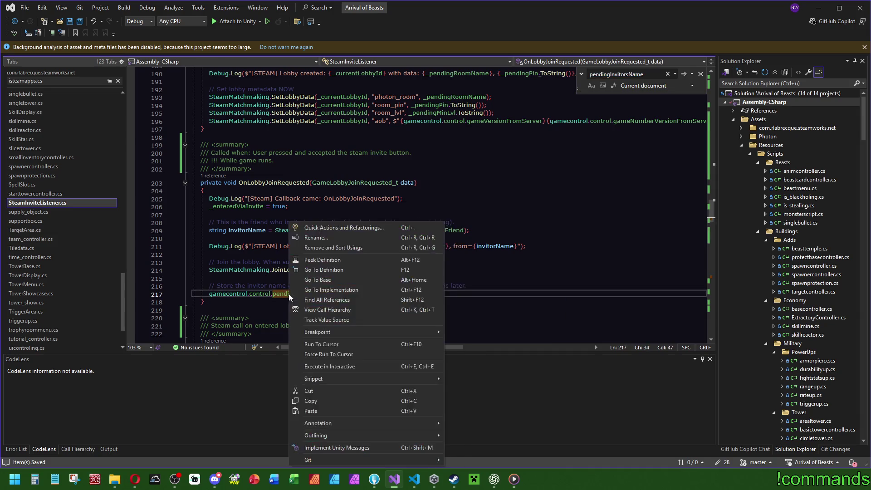
pyautogui.click(335, 300)
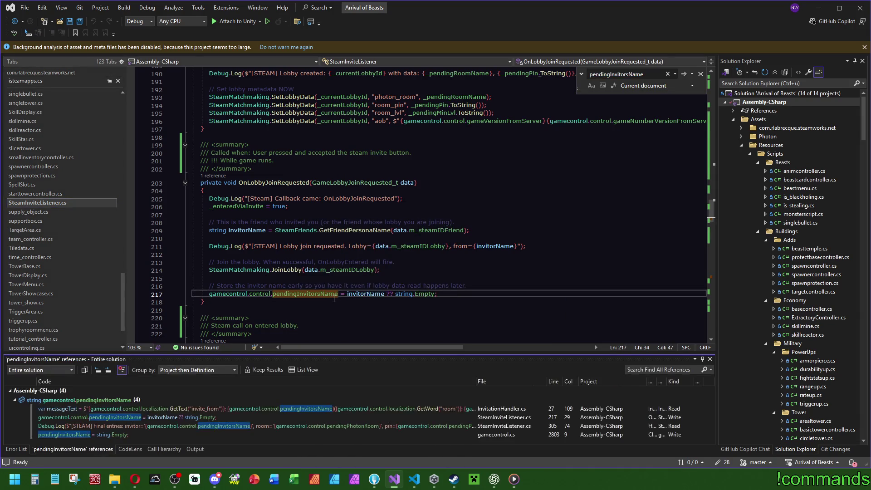
pyautogui.doubleClick(470, 410)
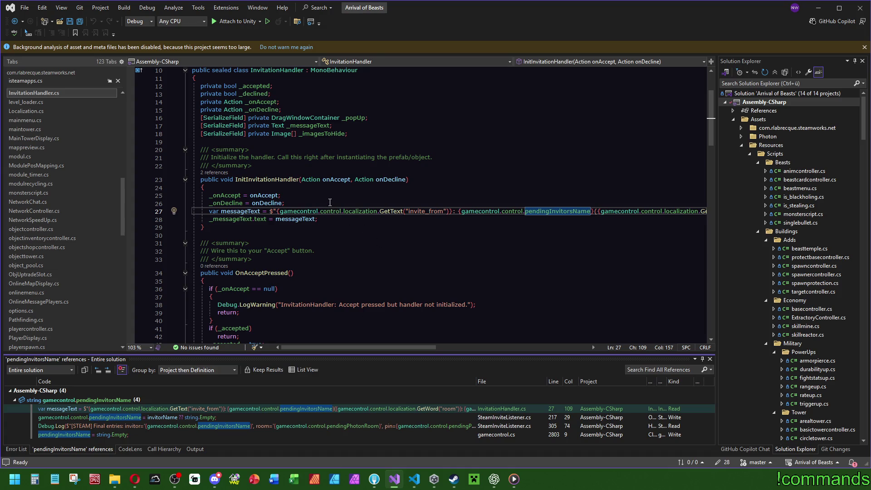
pyautogui.click(330, 202)
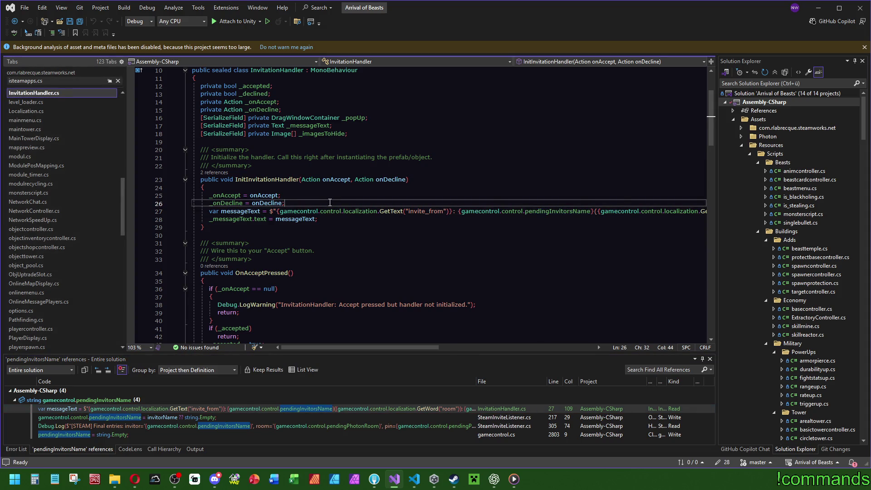
# Add an empty if/else block above the invite message line in InitInvitationHandler.
pyautogui.press('Return')
pyautogui.write('if (/')
pyautogui.press('End')
pyautogui.press('Return')
pyautogui.write('{')
pyautogui.press('Return')
pyautogui.press('Up')
pyautogui.press('Up')
pyautogui.press('Right')
pyautogui.press('Right')
pyautogui.press('Right')
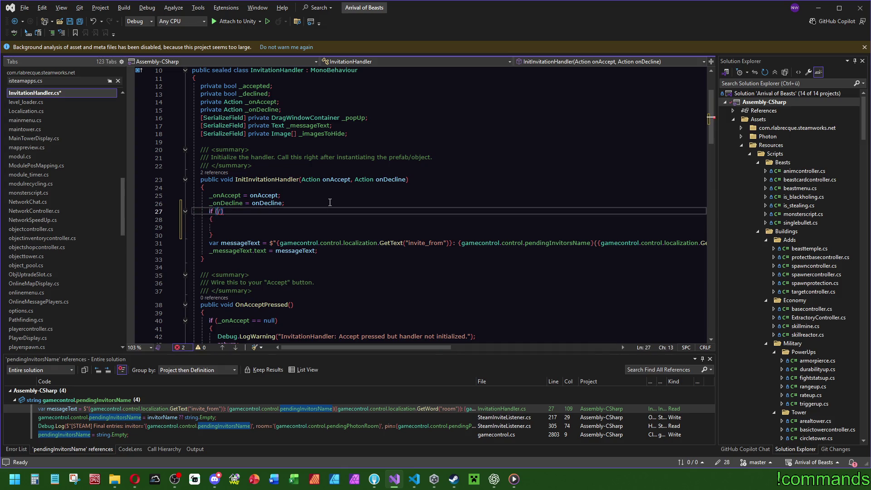
pyautogui.press('Down')
pyautogui.press('Down')
pyautogui.press('Down')
pyautogui.write('else')
pyautogui.press('Tab')
pyautogui.press('Tab')
pyautogui.write('{')
pyautogui.press('Return')
pyautogui.hotkey('ctrl', 'z')
pyautogui.hotkey('ctrl', 'z')
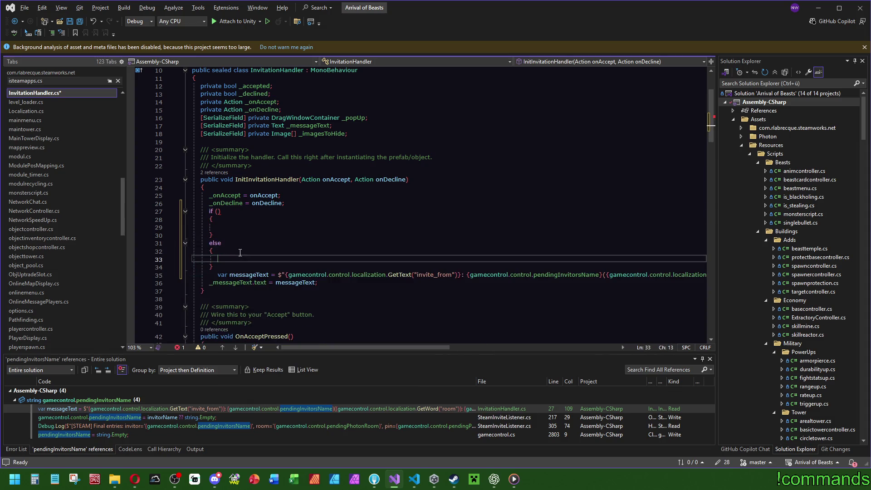
# Make the if condition string.IsNullOrEmpty(pendingInvitorsName).
pyautogui.click(602, 279)
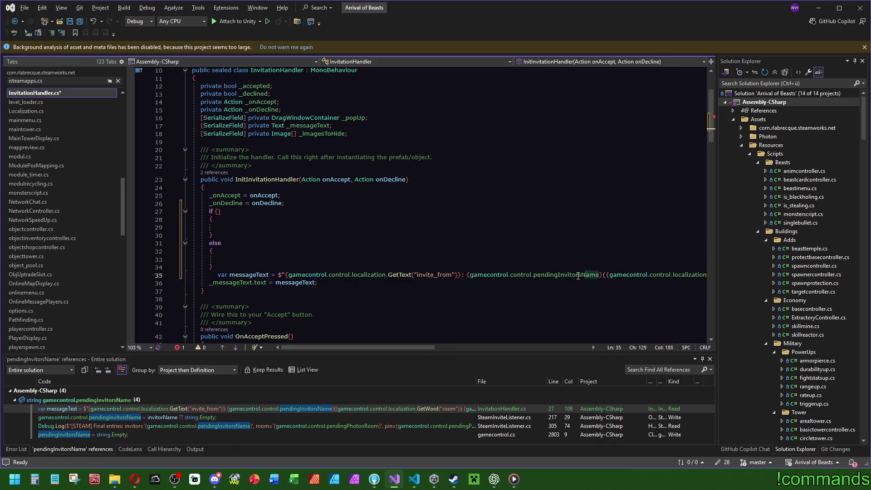
pyautogui.click(471, 277)
pyautogui.click(218, 211)
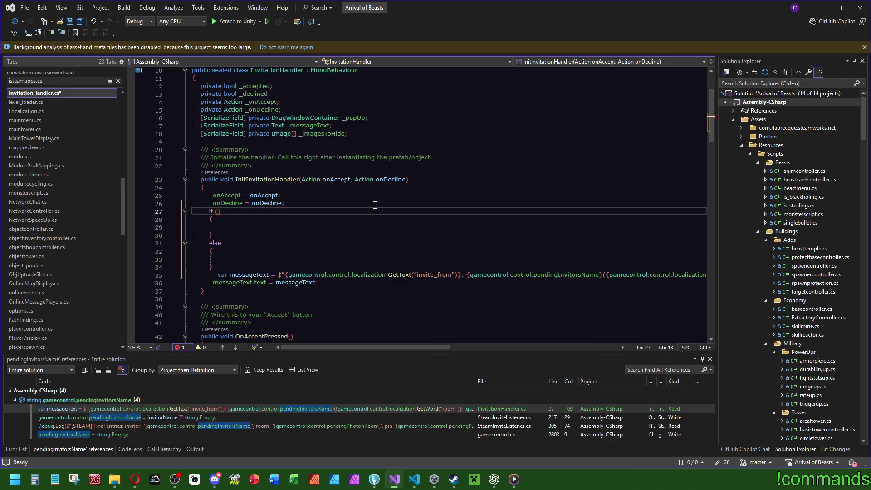
pyautogui.write('string.isnu')
pyautogui.write('(')
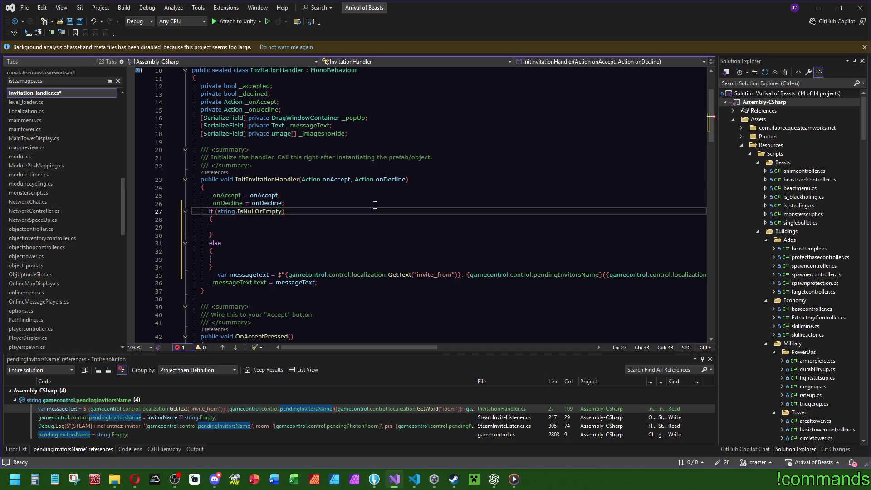
pyautogui.press('Tab')
# Move the messageText line from its old spot into the else block.
pyautogui.click(325, 231)
pyautogui.scroll(-6, 623, 192)
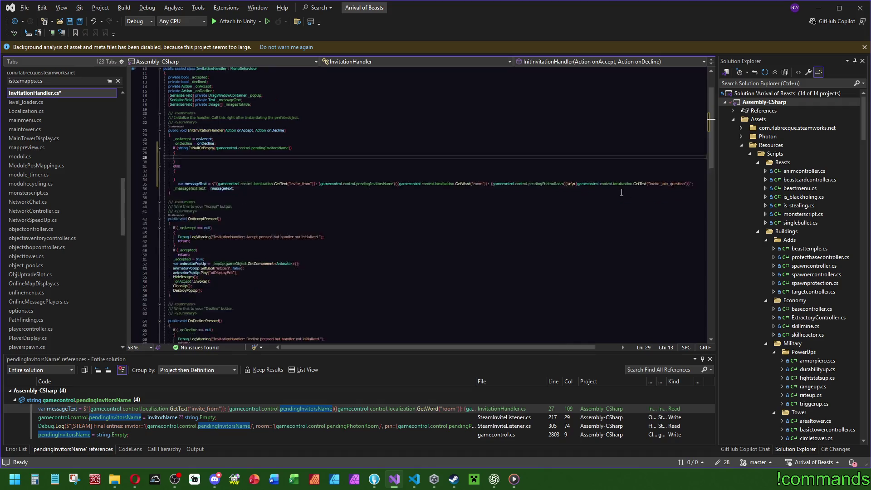
pyautogui.scroll(-3, 623, 192)
pyautogui.click(548, 152)
pyautogui.hotkey('ctrl', 'x')
pyautogui.scroll(5, 253, 249)
pyautogui.click(230, 243)
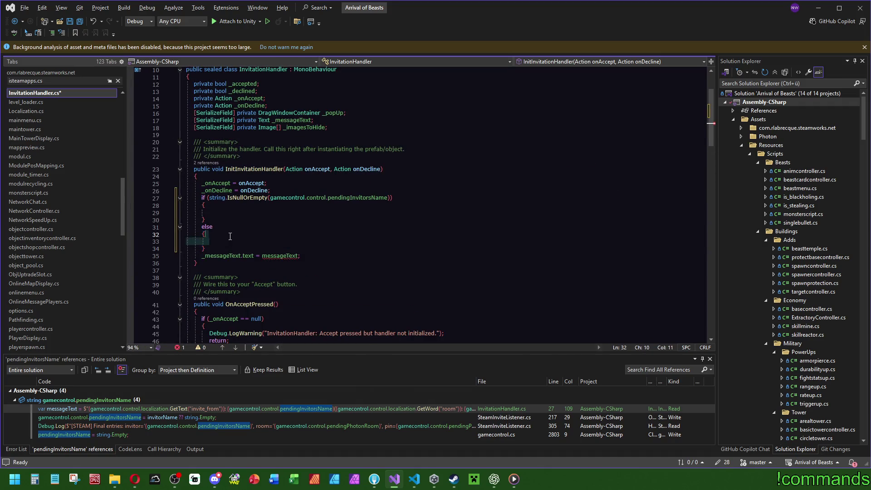
pyautogui.hotkey('ctrl', 'v')
# Rename the messageText variable to messTxt.
pyautogui.moveTo(510, 350); pyautogui.dragTo(400, 350)
pyautogui.click(344, 205)
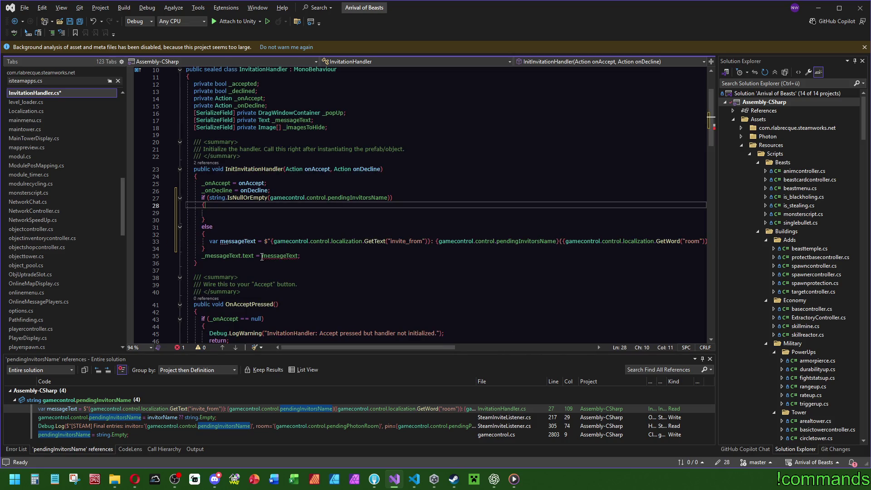
pyautogui.click(236, 242)
pyautogui.rightClick(236, 241)
pyautogui.click(382, 234)
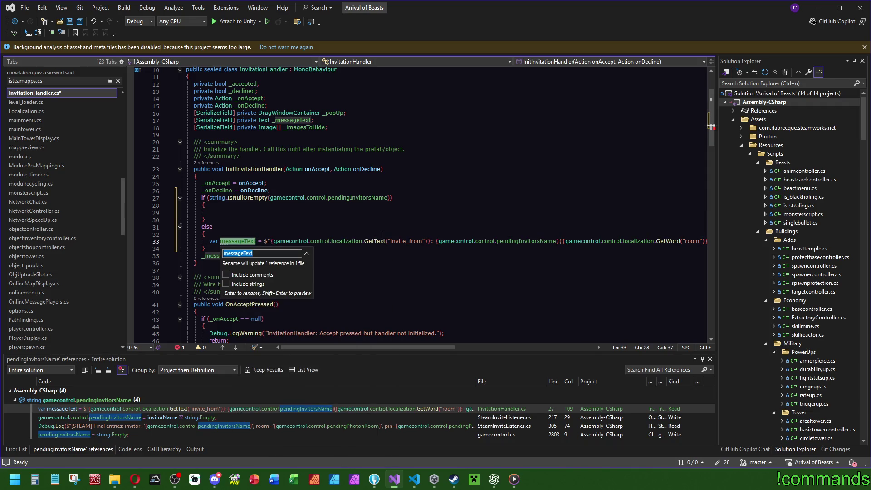
pyautogui.write('messTxt')
pyautogui.press('Return')
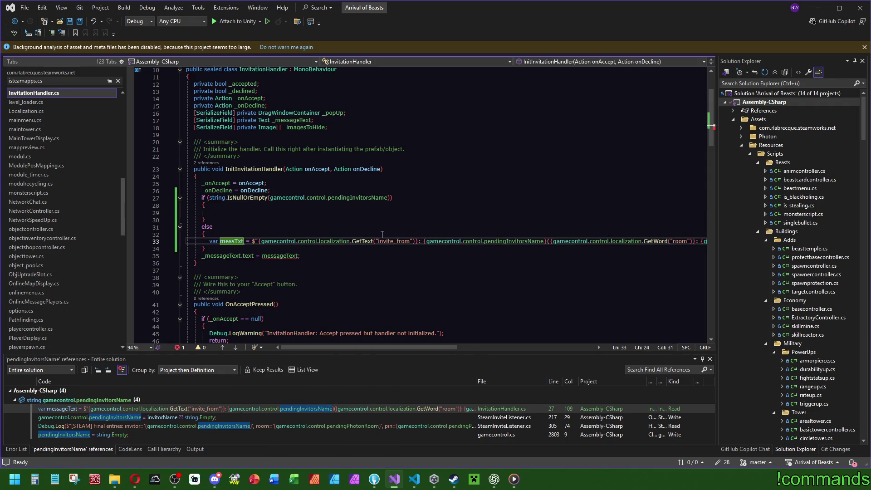
# Declare var messTxt = string.Empty after line 26 and drop var from the else assignment.
pyautogui.click(317, 220)
pyautogui.click(287, 191)
pyautogui.press('Return')
pyautogui.write('var messTxt = string')
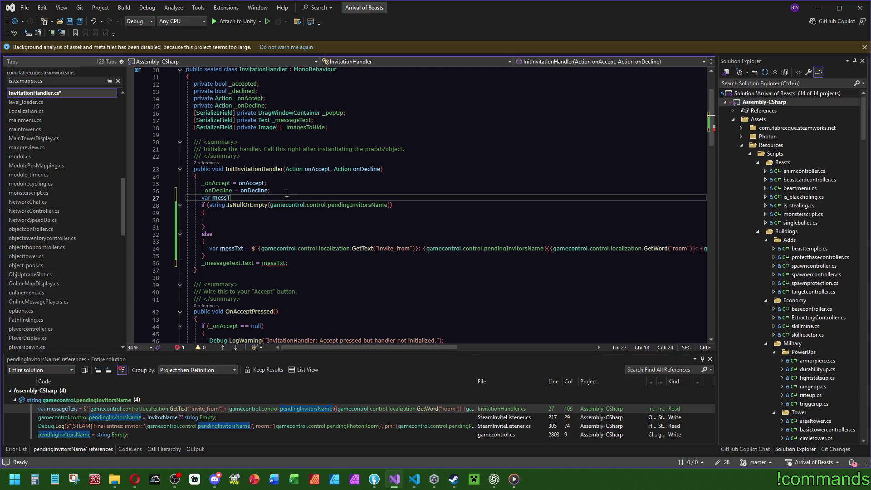
pyautogui.press('Tab')
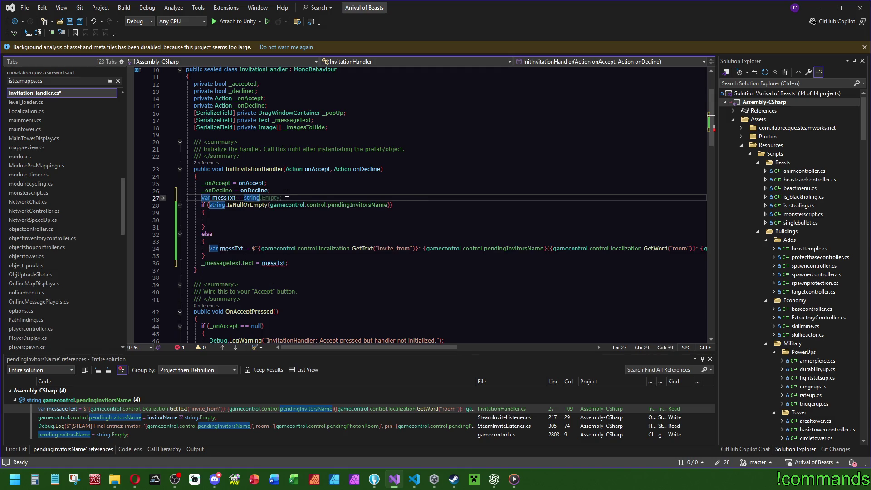
pyautogui.click(227, 198)
pyautogui.click(225, 244)
pyautogui.press('BackSpace')
pyautogui.press('BackSpace')
pyautogui.press('BackSpace')
pyautogui.press('Up')
pyautogui.press('Up')
pyautogui.press('Up')
# Inspect the invite_from and invite_join_question keys in the message line.
pyautogui.moveTo(356, 347)
pyautogui.mouseDown()
pyautogui.moveTo(380, 345)
pyautogui.moveTo(300, 341)
pyautogui.mouseUp()
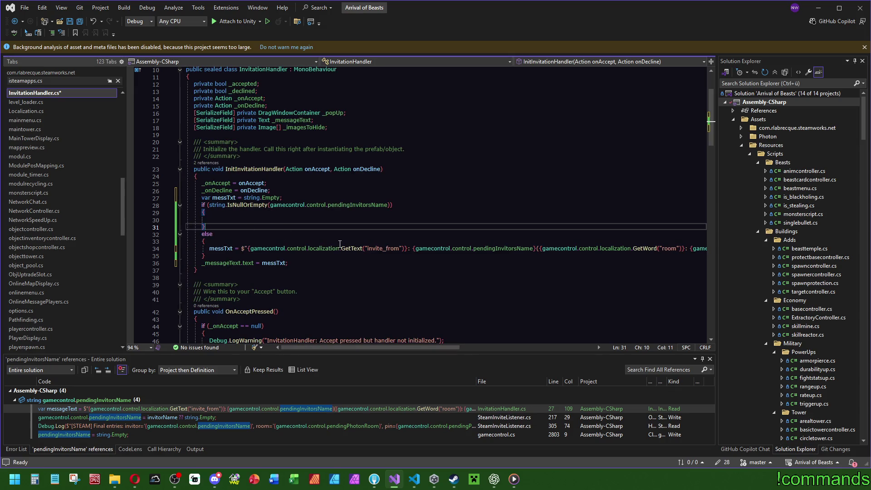
pyautogui.moveTo(405, 348)
pyautogui.mouseDown()
pyautogui.moveTo(521, 346)
pyautogui.moveTo(378, 346)
pyautogui.mouseUp()
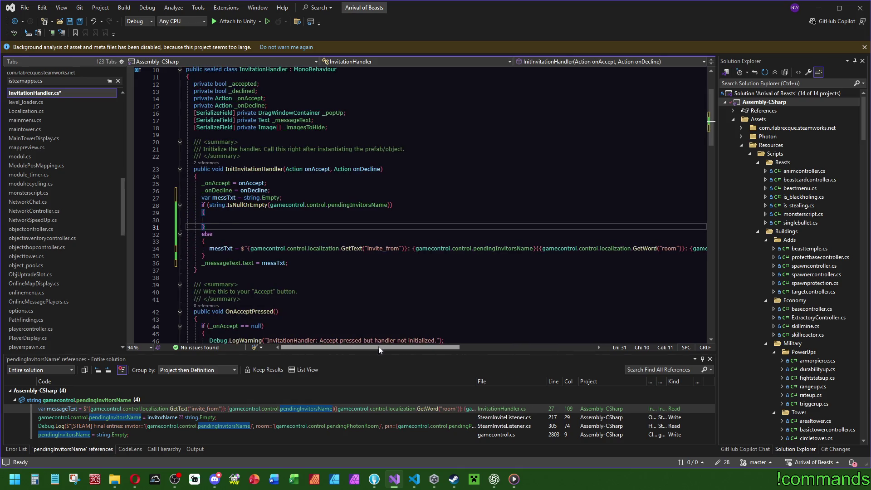
pyautogui.doubleClick(386, 252)
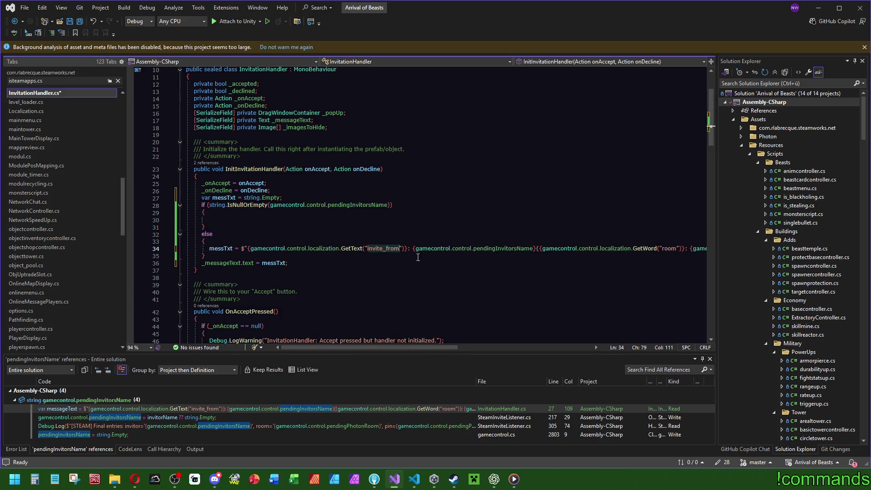
pyautogui.moveTo(417, 344)
pyautogui.mouseDown()
pyautogui.moveTo(537, 348)
pyautogui.moveTo(372, 347)
pyautogui.mouseUp()
pyautogui.doubleClick(619, 248)
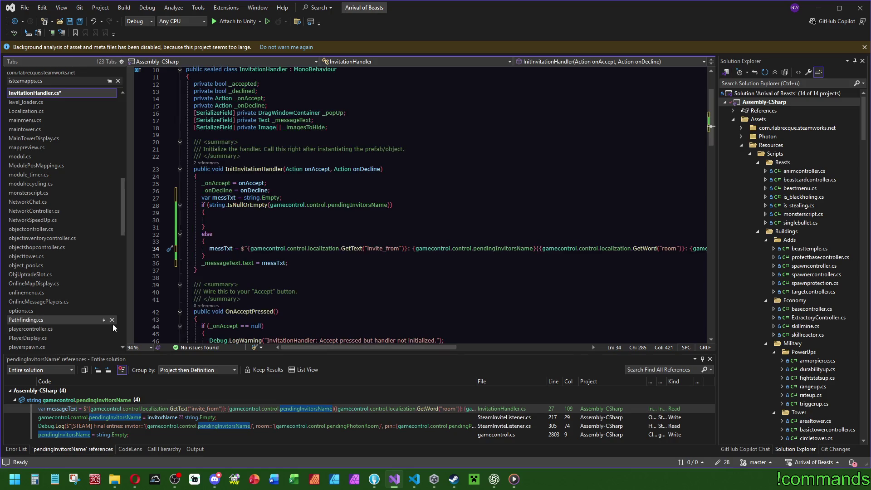
# Look up invite_join_question in the English language file.
pyautogui.scroll(-15, 72, 328)
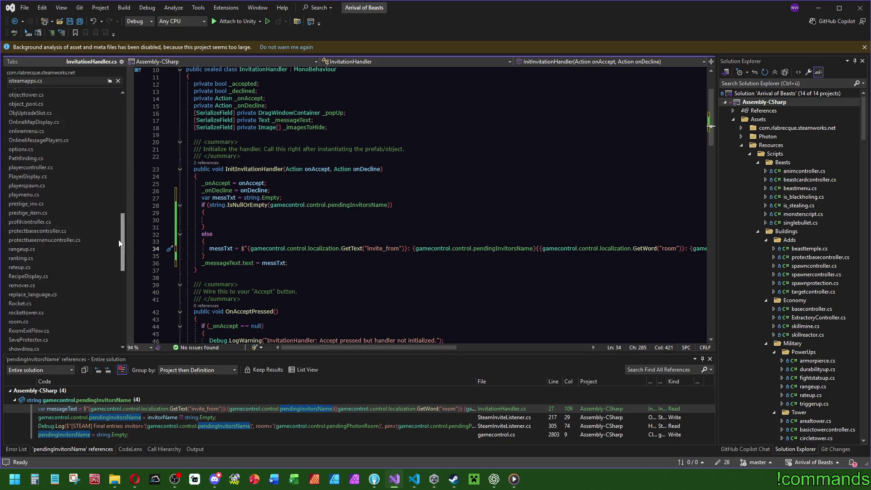
pyautogui.click(69, 328)
pyautogui.hotkey('ctrl', 'f')
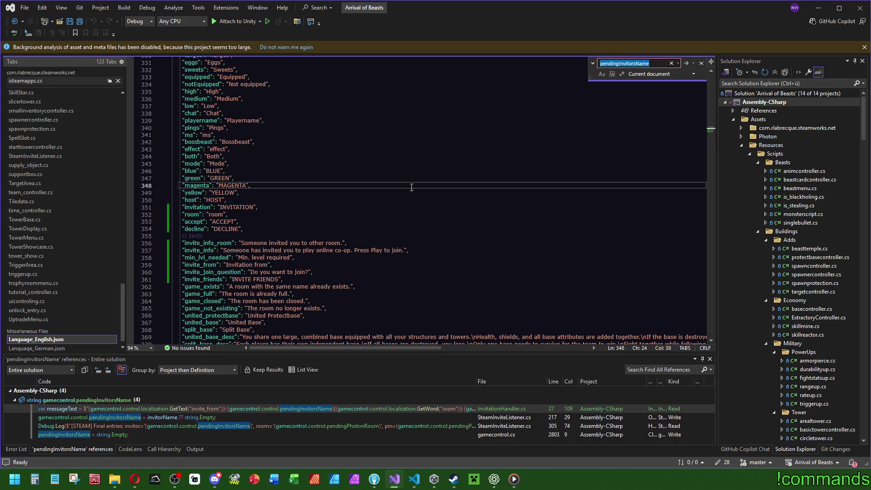
pyautogui.hotkey('ctrl', 'v')
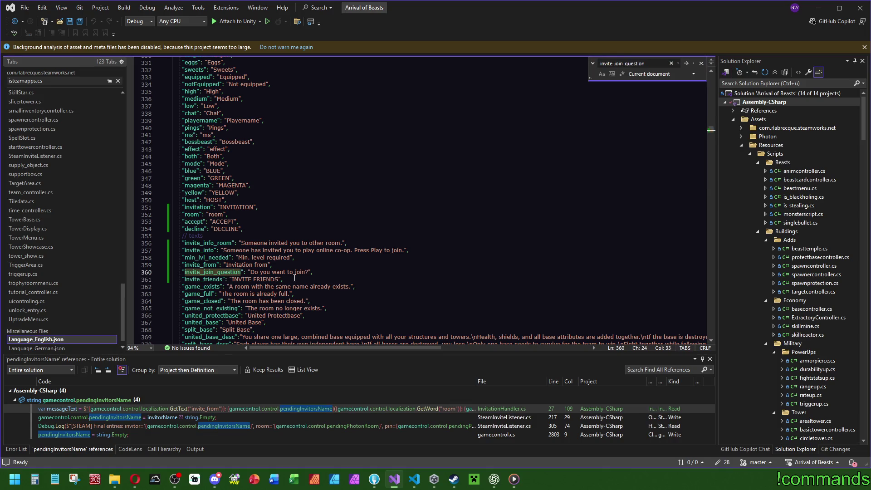
pyautogui.hotkey('ctrl', '-')
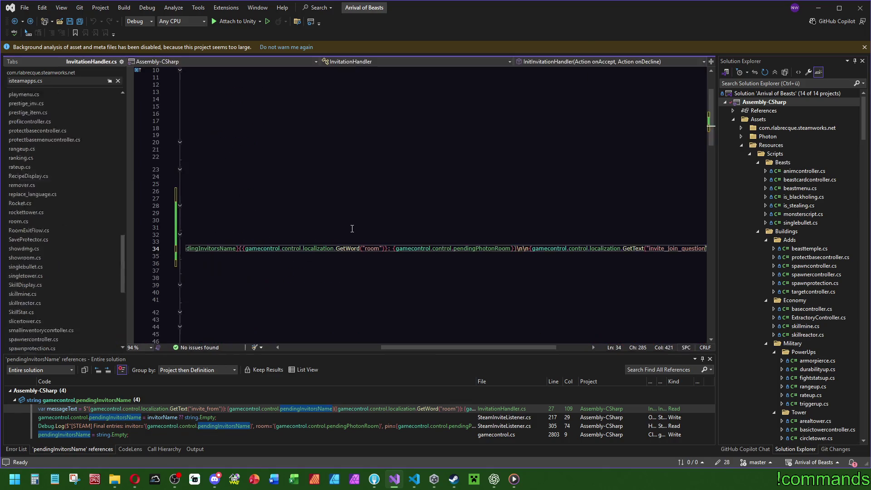
pyautogui.moveTo(504, 352); pyautogui.dragTo(539, 352)
pyautogui.press('Up')
pyautogui.press('Up')
pyautogui.press('Up')
# In the empty if block, start messTxt as an interpolated string with the invite_join_question text.
pyautogui.click(614, 248)
pyautogui.click(428, 248)
pyautogui.click(443, 340)
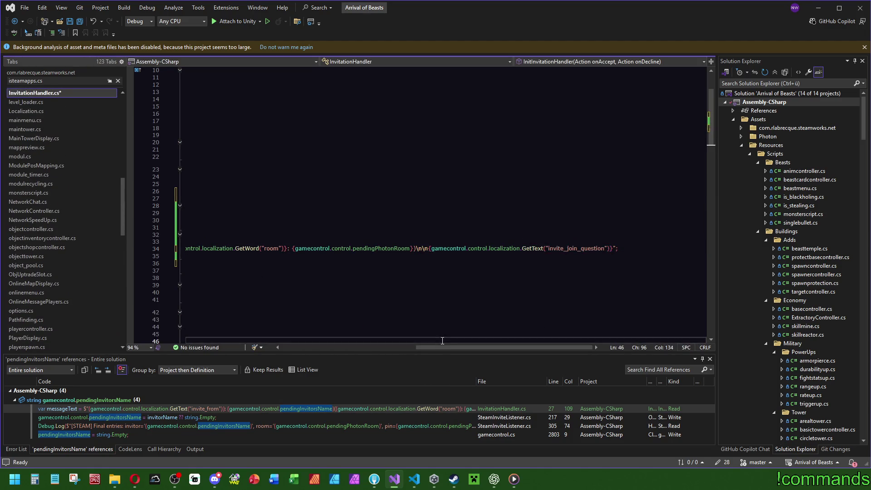
pyautogui.hscroll(-5, 442, 340)
pyautogui.click(259, 219)
pyautogui.write('messTxt = $"{')
pyautogui.press('Tab')
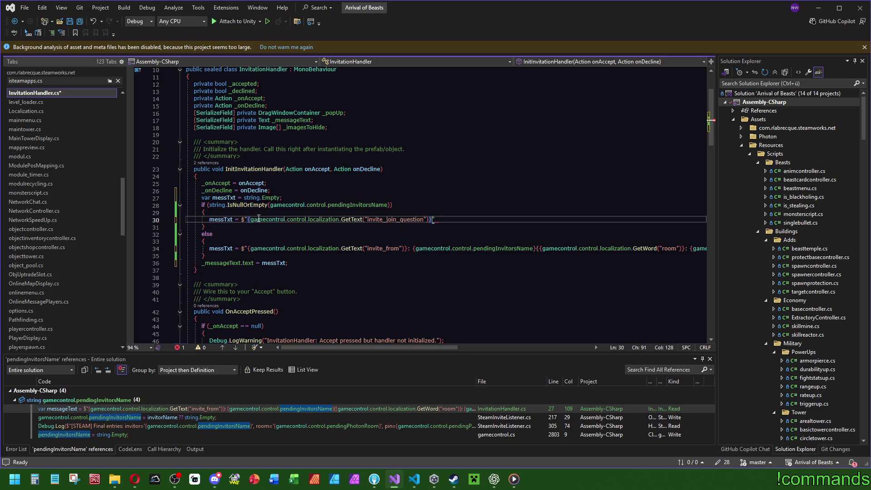
pyautogui.write('";')
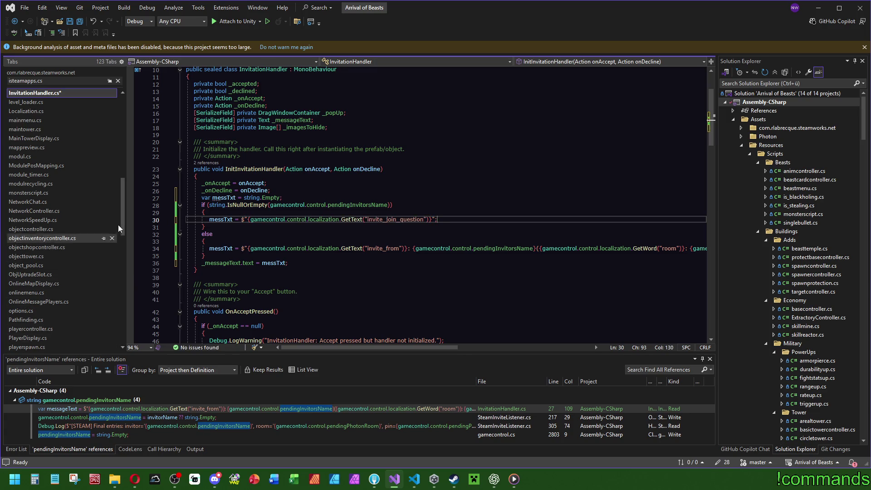
pyautogui.press('Left')
pyautogui.press('Left')
pyautogui.press('Left')
pyautogui.moveTo(119, 229); pyautogui.dragTo(121, 347)
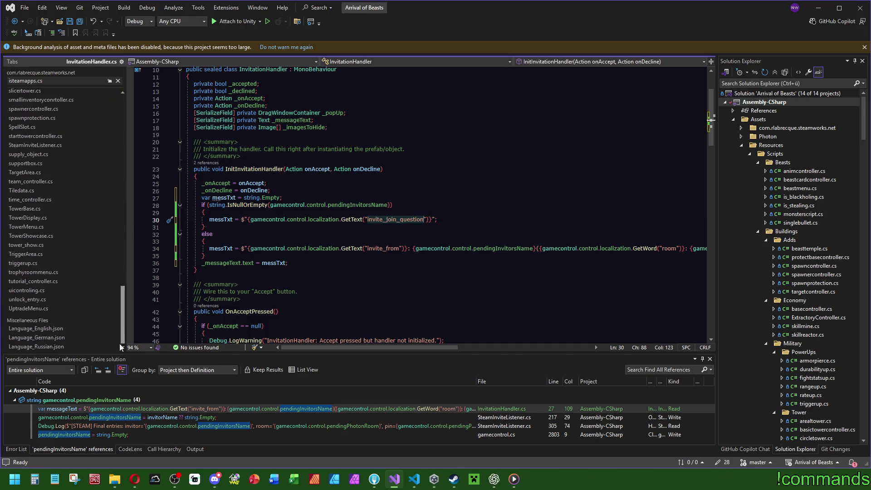
# Recheck invite_join_question in the language file, then open a parenthesized brace after it.
pyautogui.click(36, 328)
pyautogui.hotkey('ctrl', 'f')
pyautogui.press('Down')
pyautogui.press('Escape')
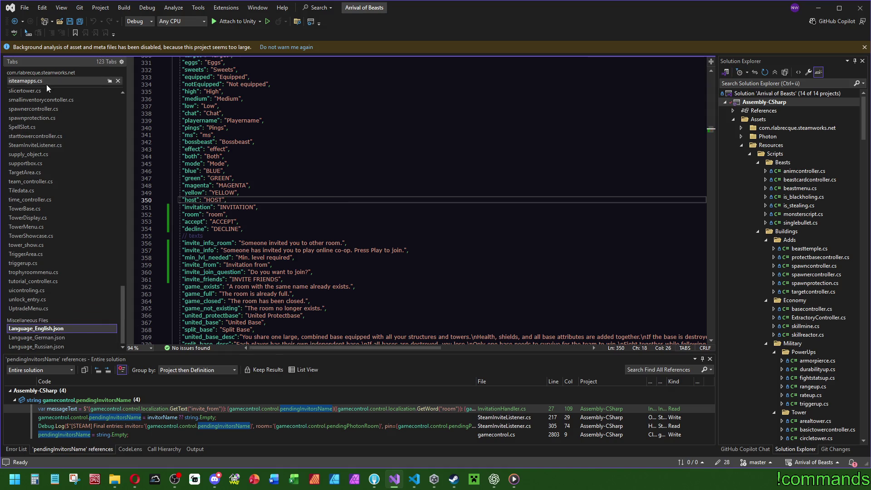
pyautogui.hotkey('ctrl', 'Tab')
pyautogui.press('Right')
pyautogui.press('Right')
pyautogui.press('Right')
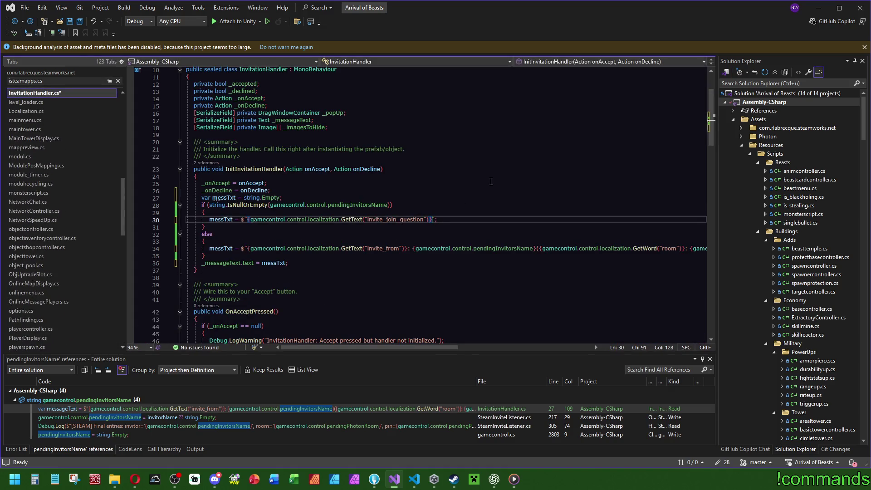
pyautogui.write('({')
# Fill the parentheses with the localized room word and pendingPhotonRoom from the else branch.
pyautogui.hscroll(2, 522, 282)
pyautogui.click(568, 247)
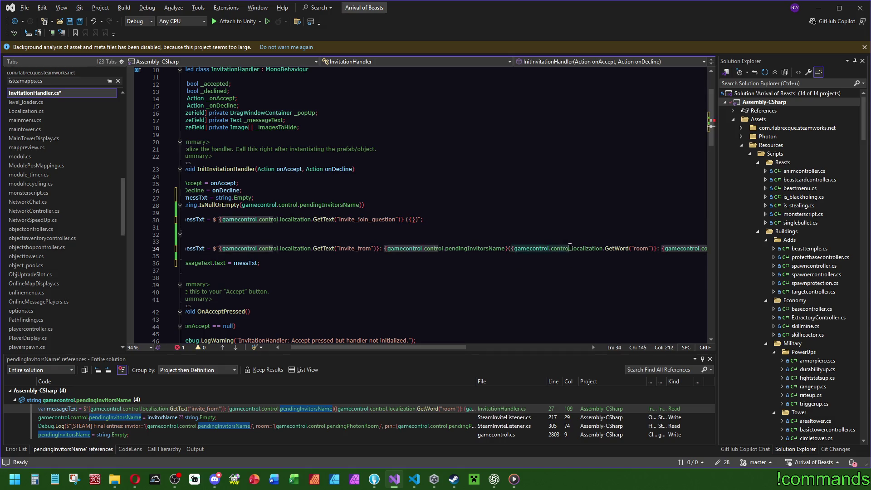
pyautogui.hscroll(-1, 568, 246)
pyautogui.click(425, 220)
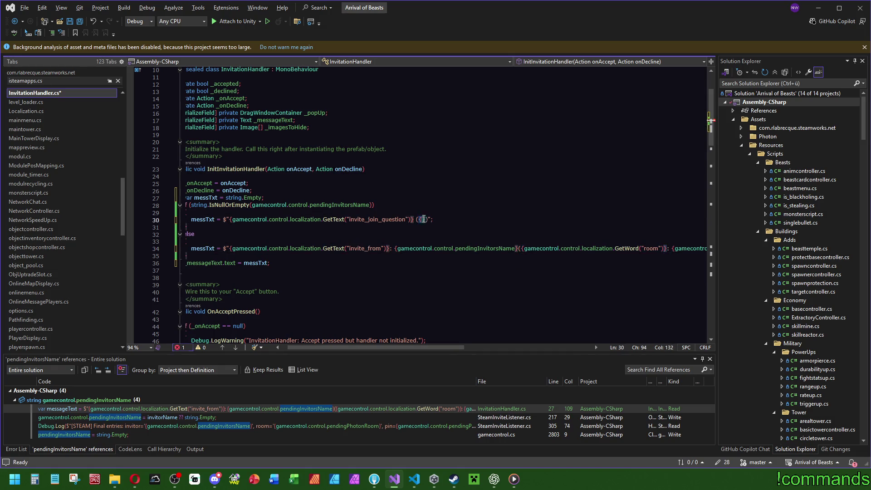
pyautogui.hotkey('ctrl', 'v')
pyautogui.write(':')
pyautogui.moveTo(437, 346); pyautogui.dragTo(518, 347)
pyautogui.click(445, 249)
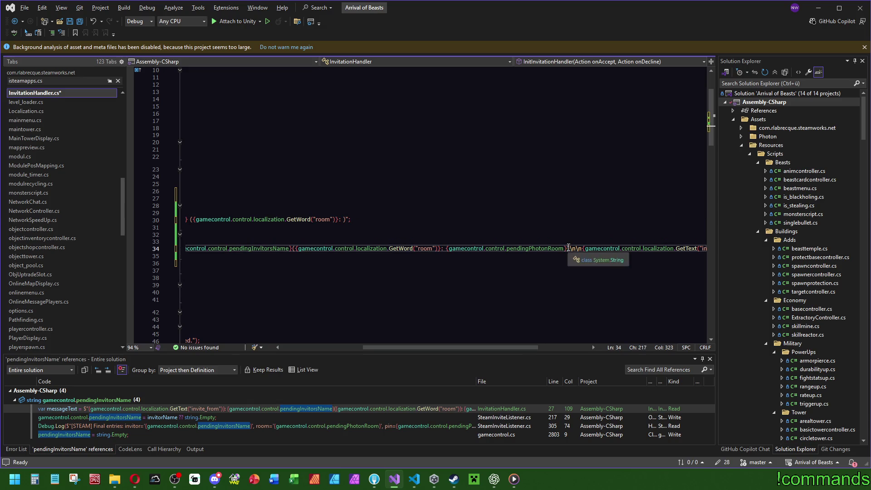
pyautogui.click(345, 220)
pyautogui.hotkey('ctrl', 'v')
# Check invite_join_question and the room reference in the new line 30 message.
pyautogui.click(505, 198)
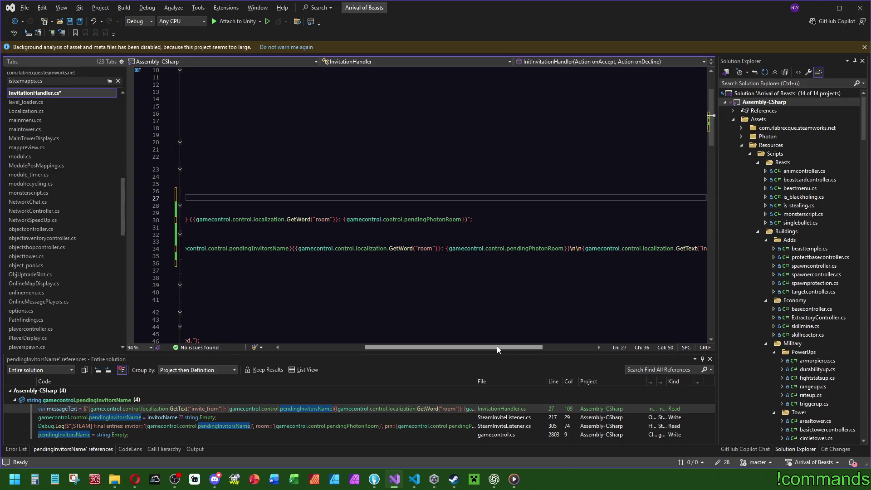
pyautogui.moveTo(498, 348); pyautogui.dragTo(414, 349)
pyautogui.click(530, 177)
pyautogui.doubleClick(387, 220)
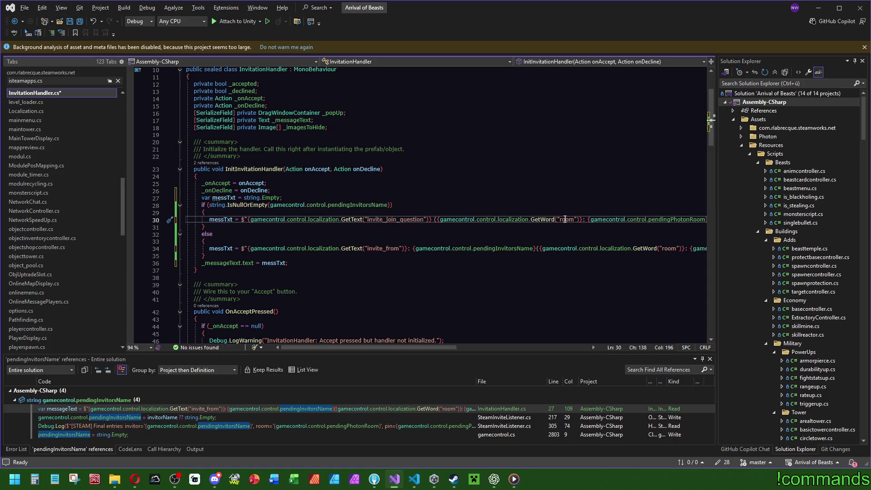
pyautogui.moveTo(426, 347)
pyautogui.mouseDown()
pyautogui.moveTo(485, 348)
pyautogui.moveTo(422, 348)
pyautogui.mouseUp()
pyautogui.click(528, 219)
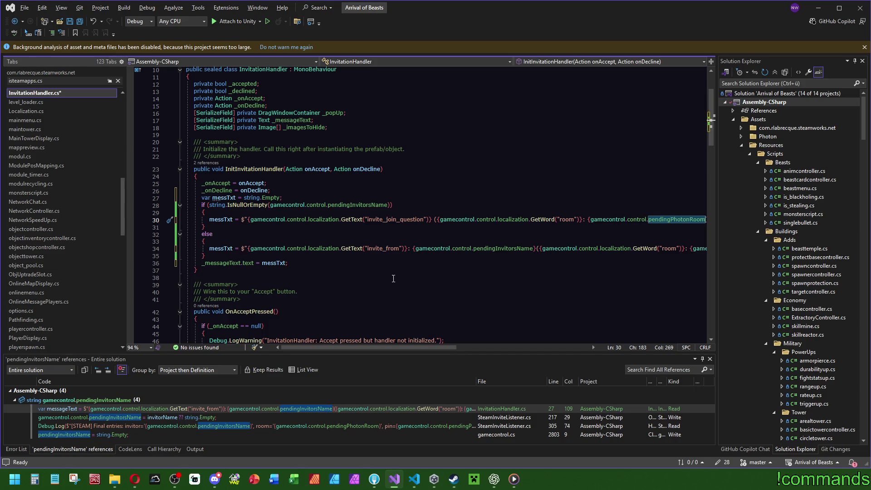
pyautogui.moveTo(369, 348); pyautogui.dragTo(382, 348)
# Compare with the invite-from message and put a space before the room part.
pyautogui.click(492, 248)
pyautogui.hscroll(5, 477, 294)
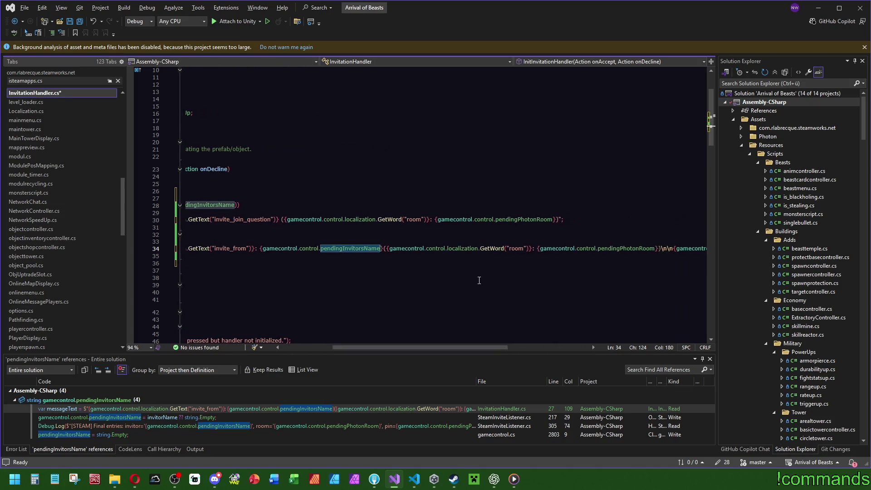
pyautogui.hscroll(-5, 515, 249)
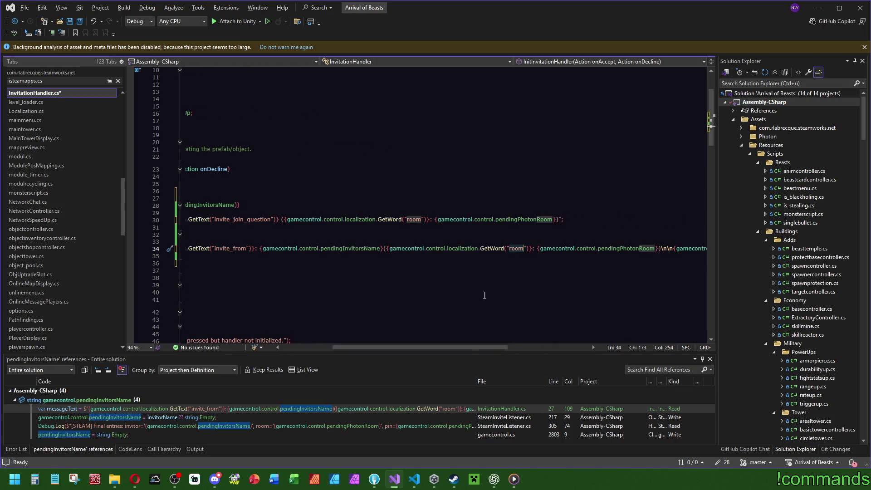
pyautogui.click(533, 255)
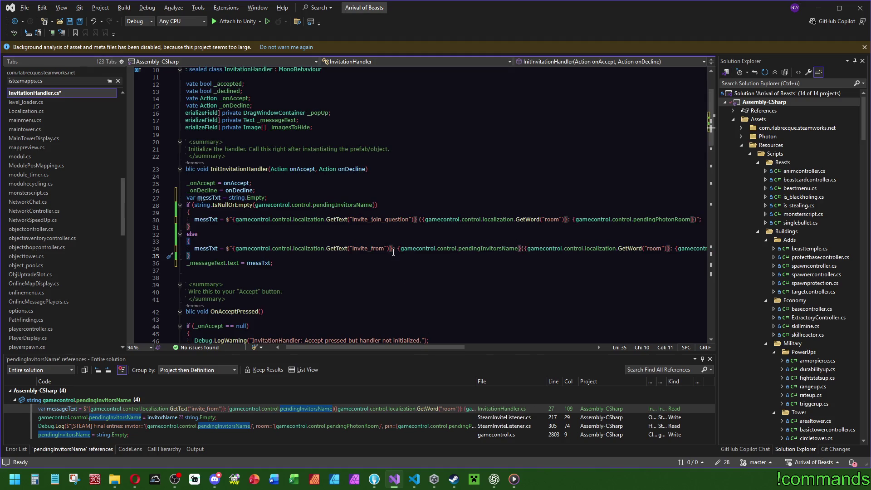
pyautogui.hotkey('ctrl', 'z')
pyautogui.moveTo(450, 346); pyautogui.dragTo(566, 342)
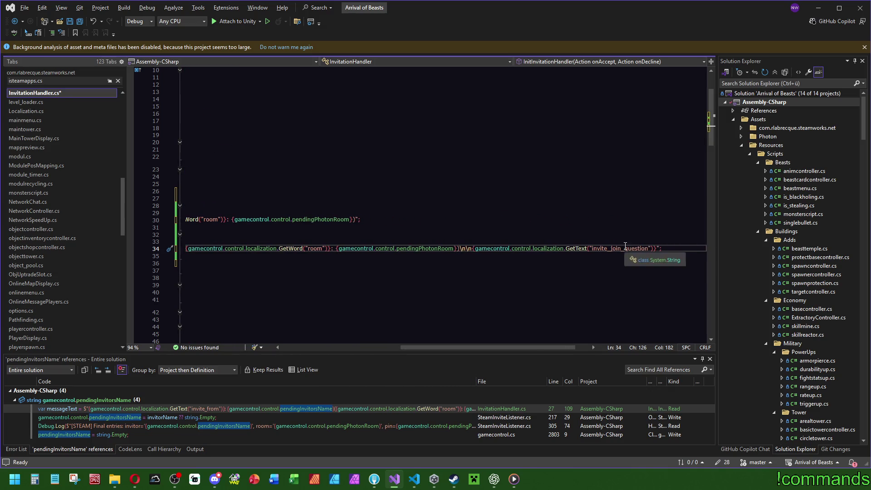
pyautogui.click(418, 175)
# Save InvitationHandler.cs and bring the ChatGPT conversation to the front.
pyautogui.click(80, 21)
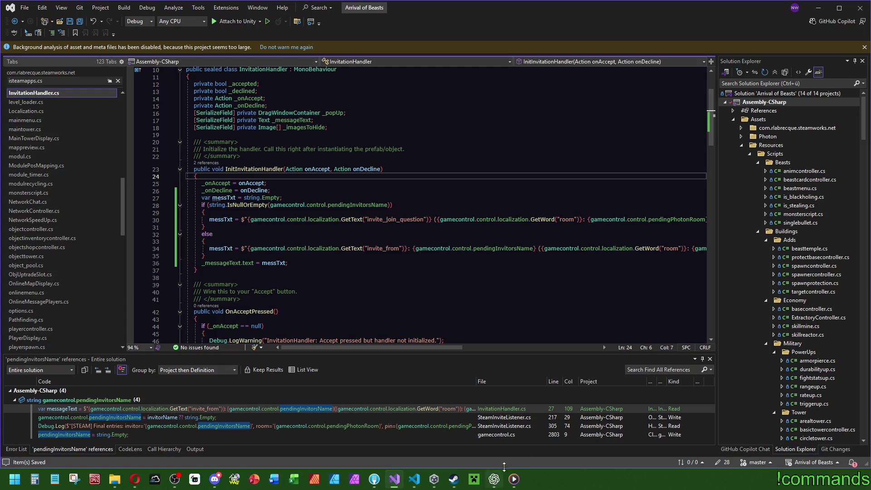
pyautogui.click(818, 7)
pyautogui.scroll(-5, 549, 345)
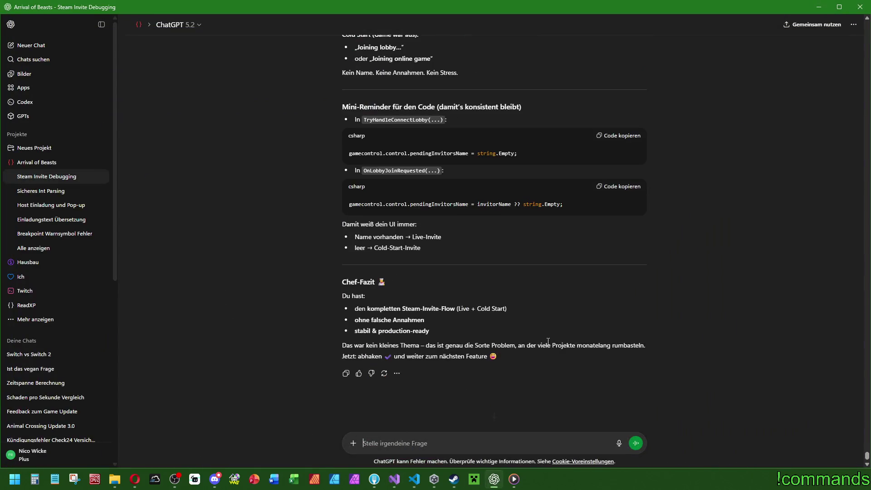
# Close Player.log and the code editor, then delete the old Player.log.
pyautogui.click(818, 7)
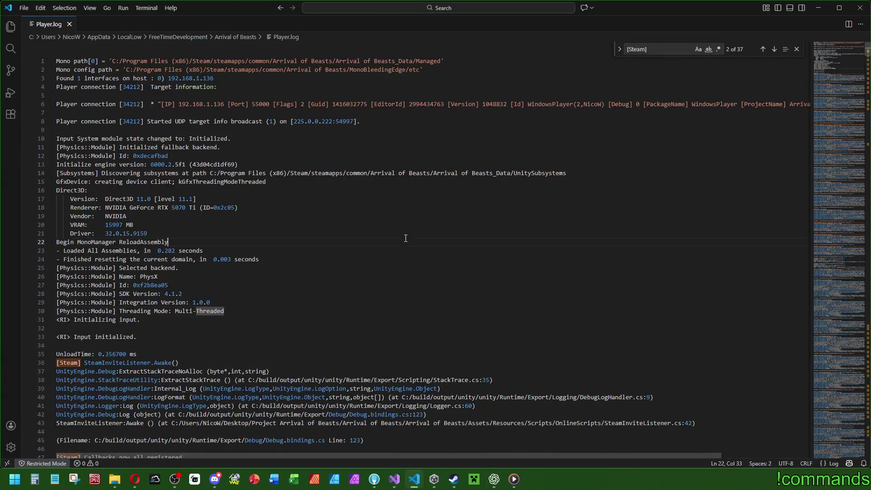
pyautogui.hotkey('ctrl', 'w')
pyautogui.click(860, 8)
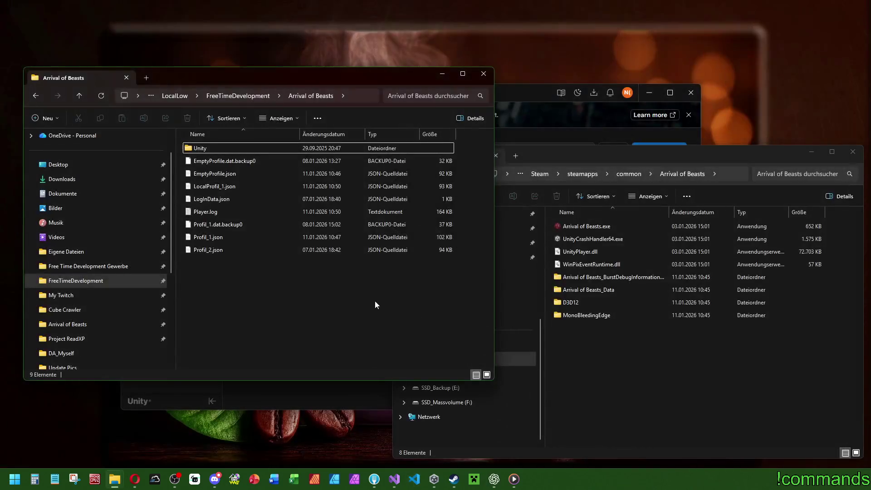
pyautogui.click(214, 209)
pyautogui.press('Delete')
# Open the Arrival of Beasts project from Unity Hub.
pyautogui.click(590, 361)
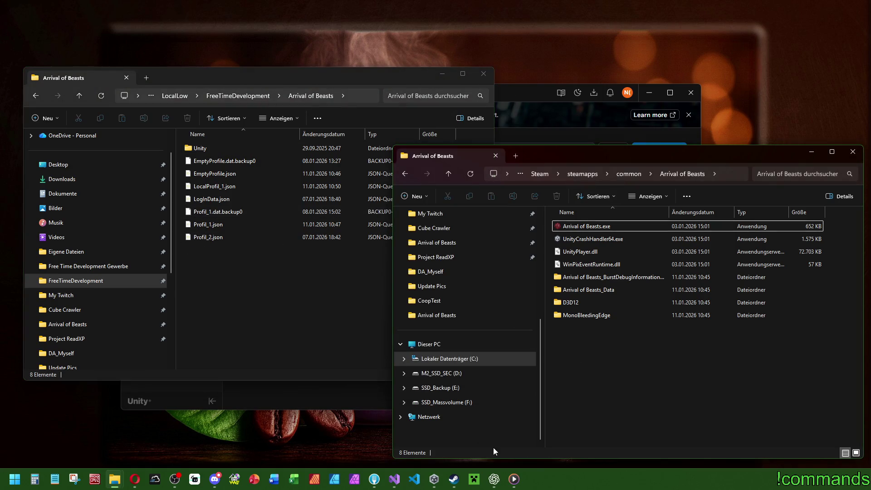
pyautogui.click(520, 97)
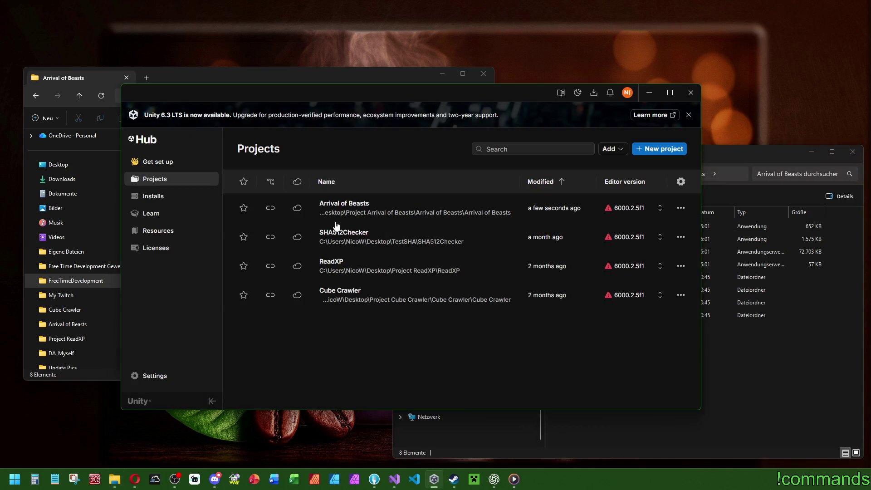
pyautogui.click(374, 208)
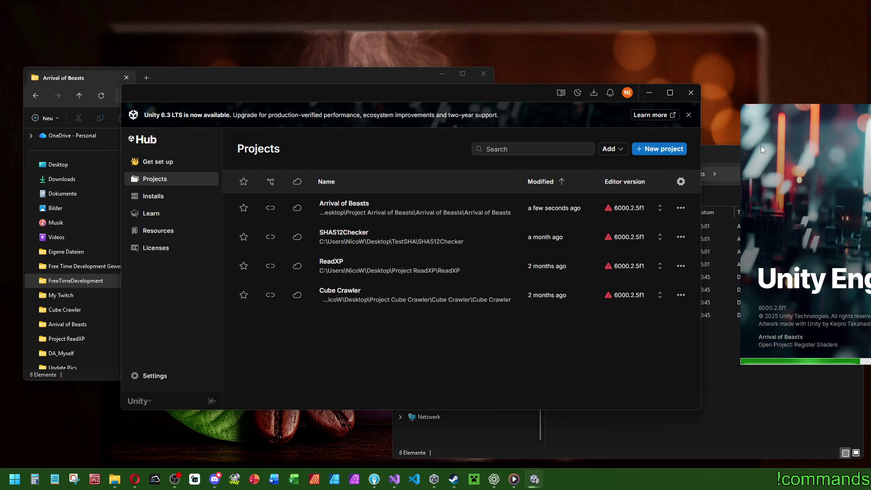
# Start a Windows build of the game into the CopyTest folder.
pyautogui.click(721, 155)
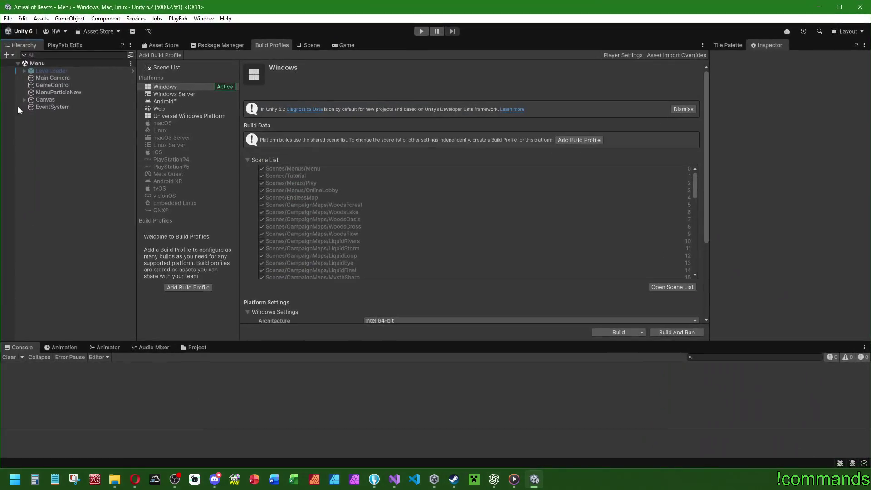
pyautogui.click(7, 18)
pyautogui.click(8, 18)
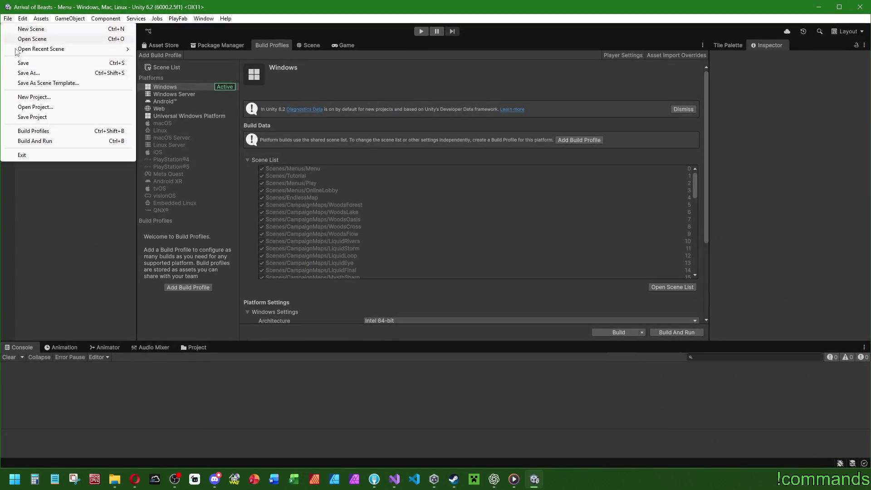
pyautogui.click(627, 336)
pyautogui.doubleClick(213, 194)
pyautogui.click(709, 414)
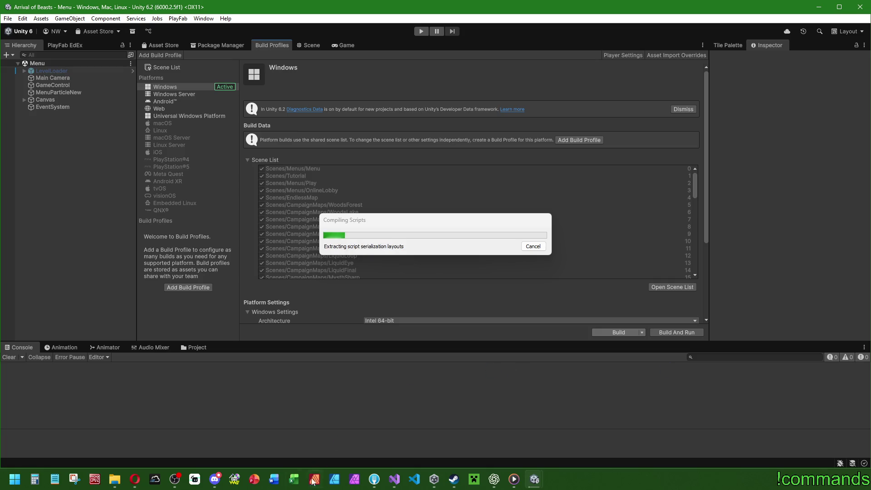
# Open the recent WorkingTables.xlsx workbook and pick cell C656 beside entry 611.
pyautogui.rightClick(293, 478)
pyautogui.click(291, 352)
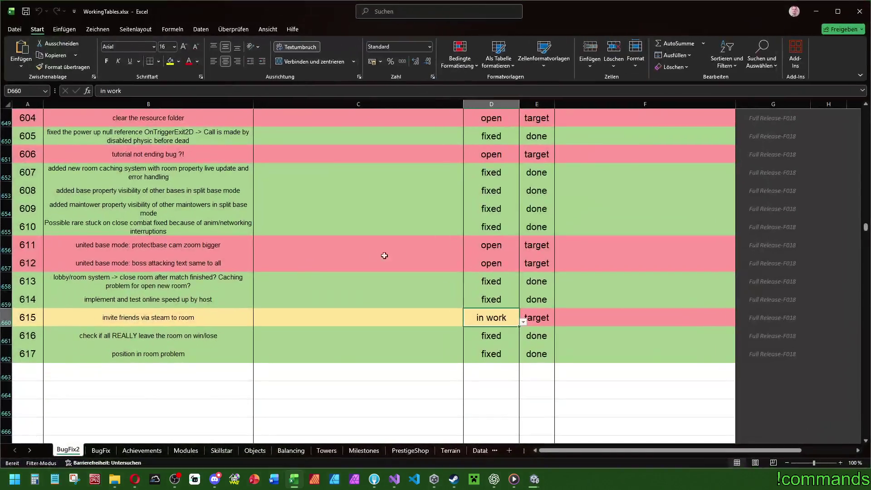
pyautogui.click(347, 252)
# Review bug entries 611–612 and select the rows for entries 591 and 592.
pyautogui.scroll(3, 178, 313)
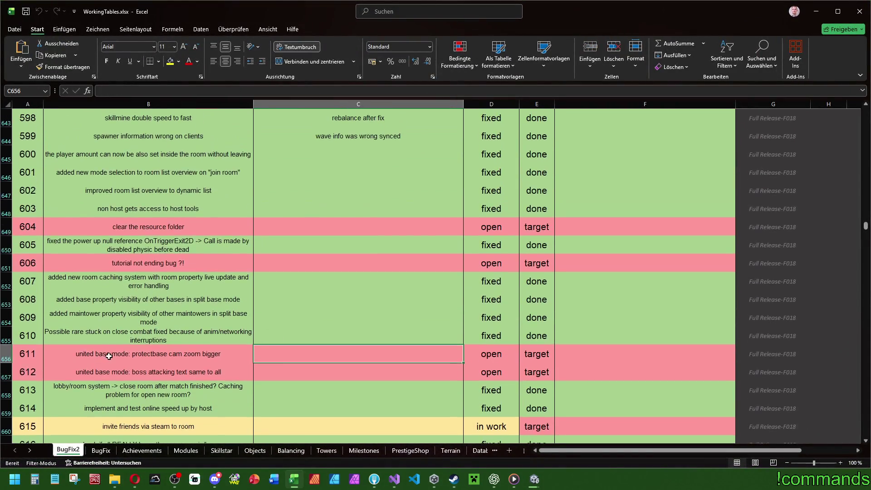
pyautogui.scroll(-3, 102, 355)
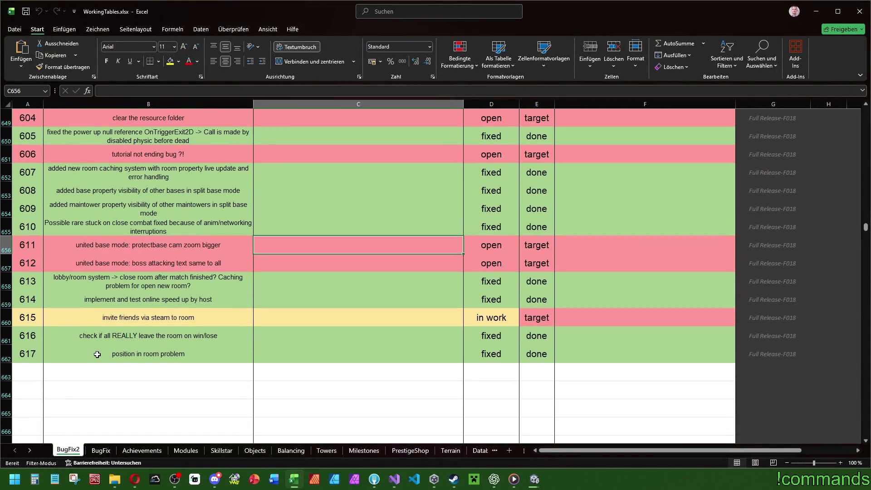
pyautogui.click(131, 247)
pyautogui.click(152, 263)
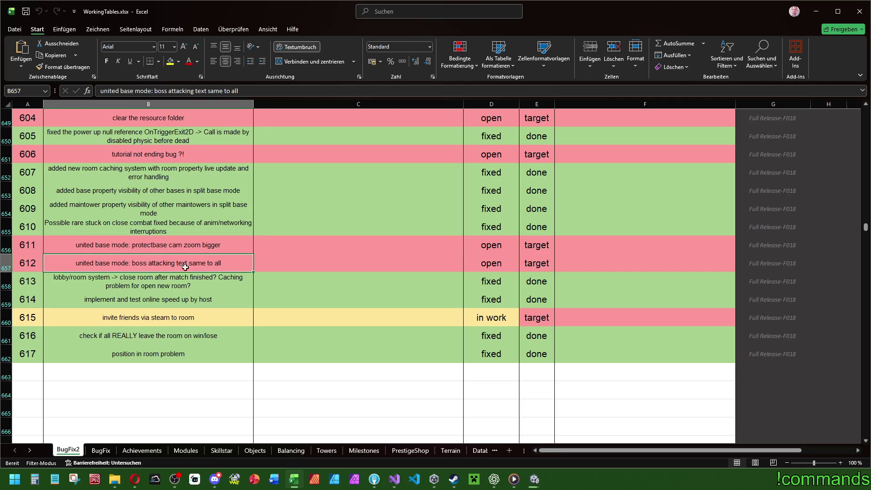
pyautogui.scroll(2, 290, 260)
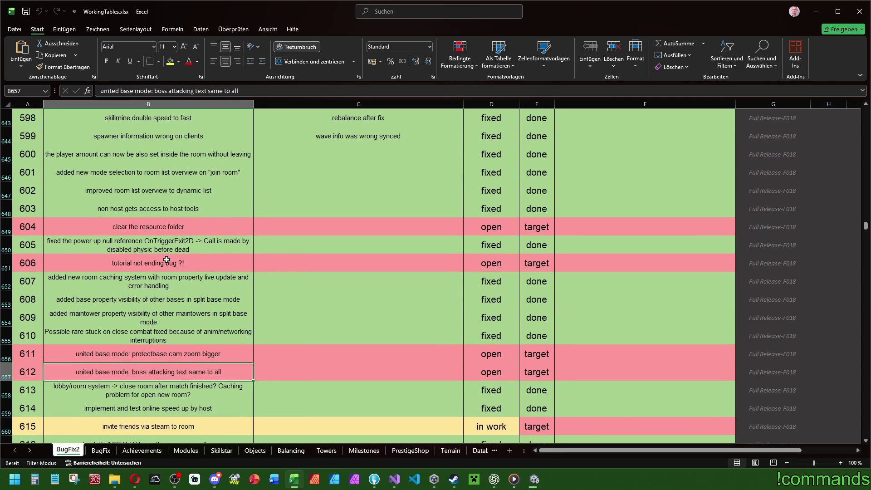
pyautogui.scroll(4, 167, 259)
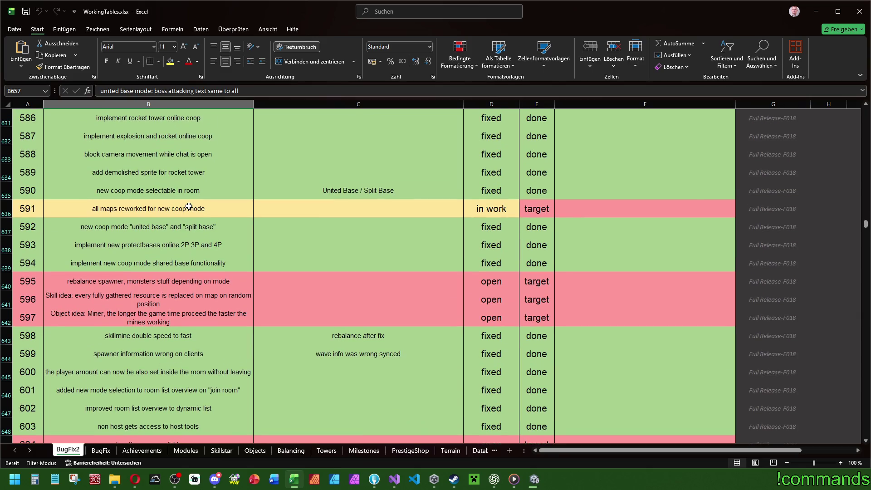
pyautogui.moveTo(29, 213)
pyautogui.mouseDown()
pyautogui.moveTo(508, 212)
pyautogui.moveTo(540, 230)
pyautogui.mouseUp()
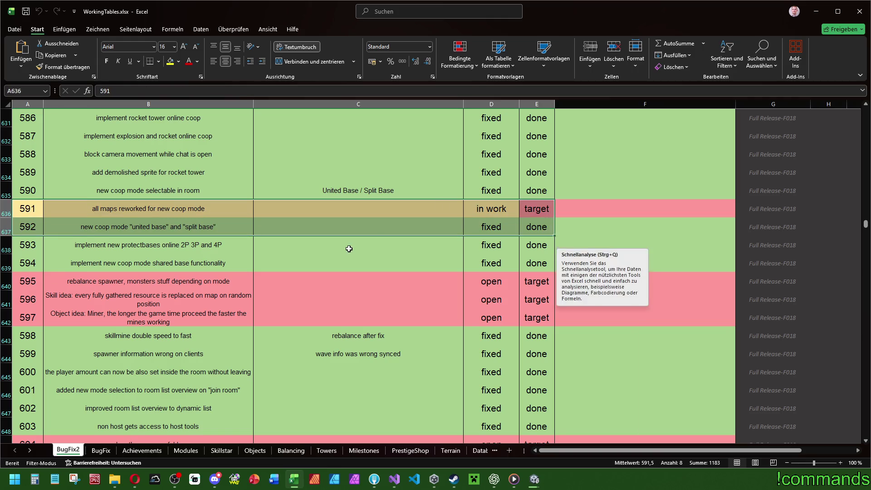
pyautogui.click(349, 248)
# Highlight entry 591's row from its number through its status.
pyautogui.scroll(4, 348, 247)
pyautogui.scroll(-10, 375, 216)
pyautogui.scroll(14, 377, 217)
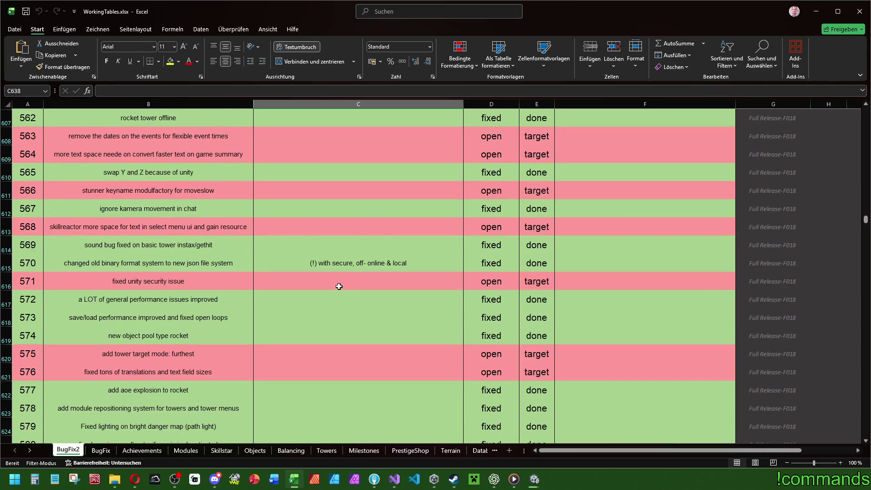
pyautogui.scroll(-15, 339, 287)
pyautogui.scroll(1, 333, 284)
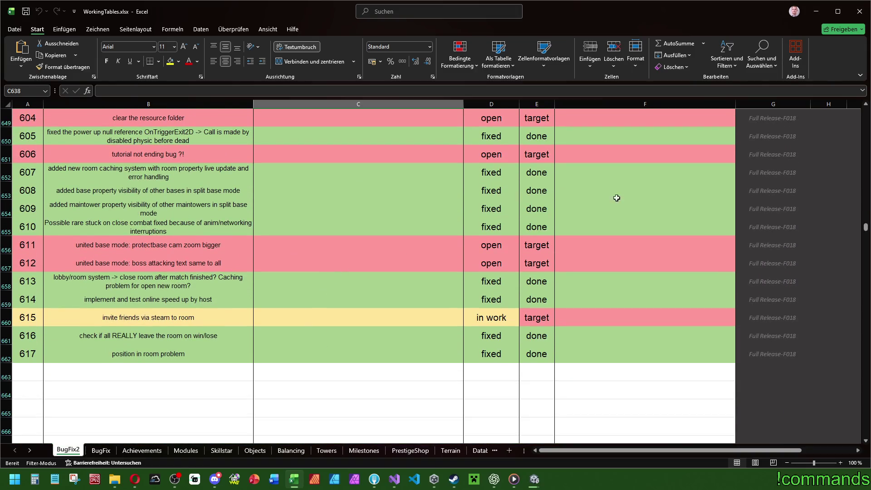
pyautogui.scroll(8, 306, 290)
pyautogui.moveTo(62, 319); pyautogui.dragTo(535, 317)
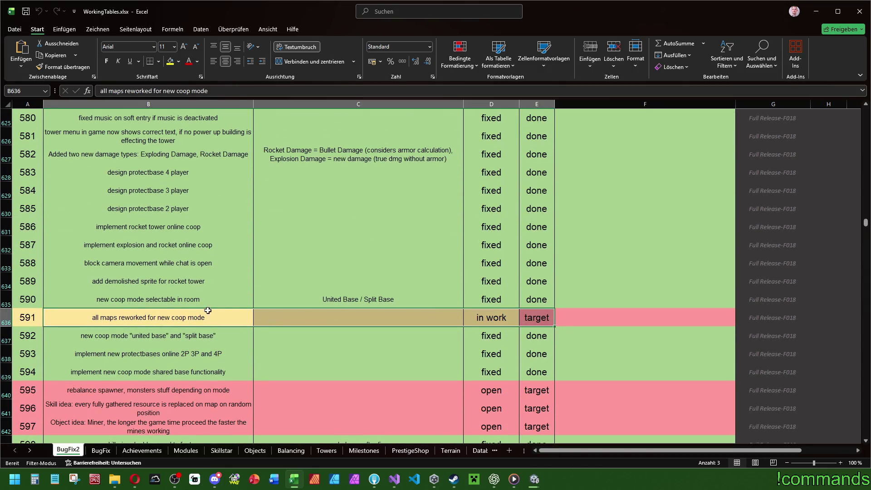
pyautogui.moveTo(28, 317); pyautogui.dragTo(540, 319)
# Mark the whole row for entry 571, then minimize Excel to return to Unity.
pyautogui.scroll(-1, 373, 314)
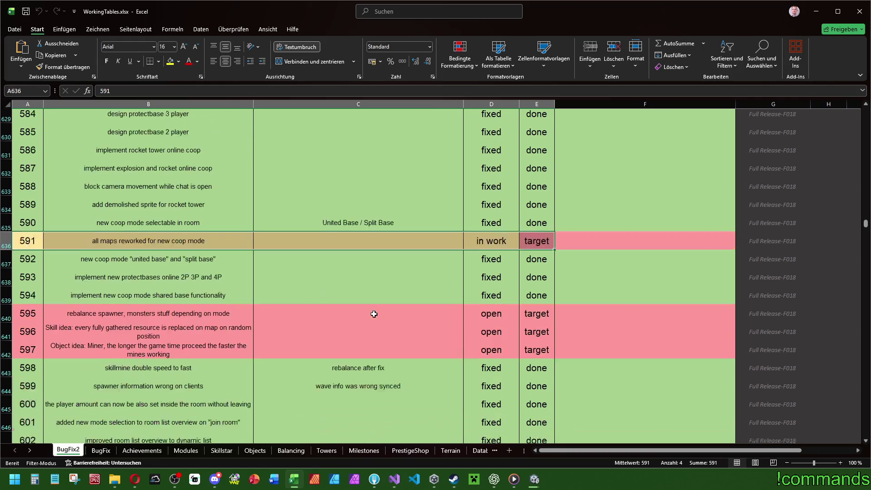
pyautogui.scroll(-1, 375, 314)
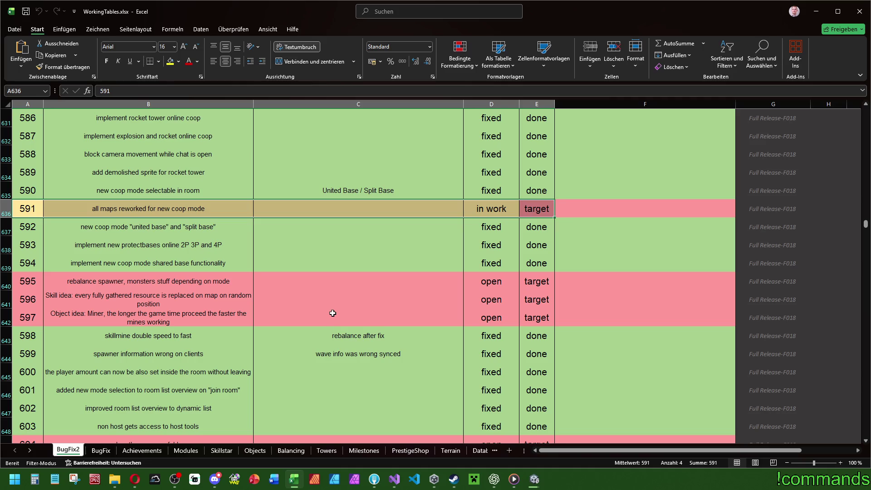
pyautogui.scroll(-2, 324, 288)
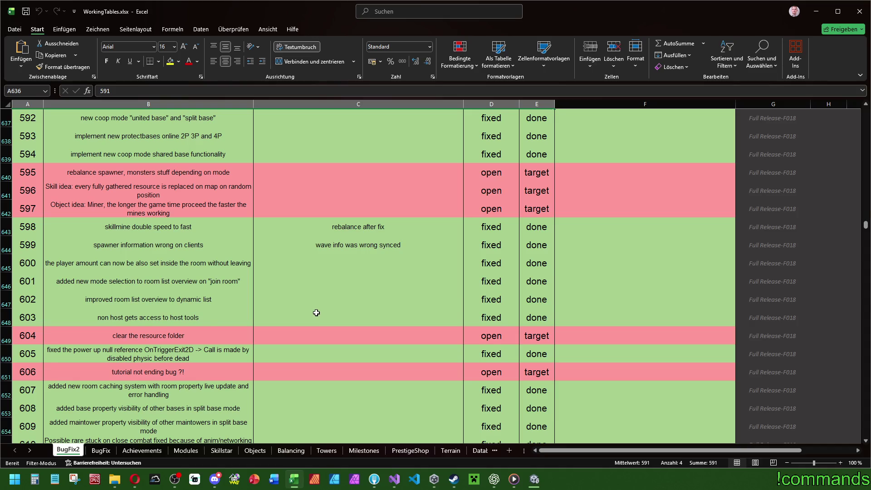
pyautogui.scroll(-2, 315, 312)
pyautogui.scroll(-2, 319, 307)
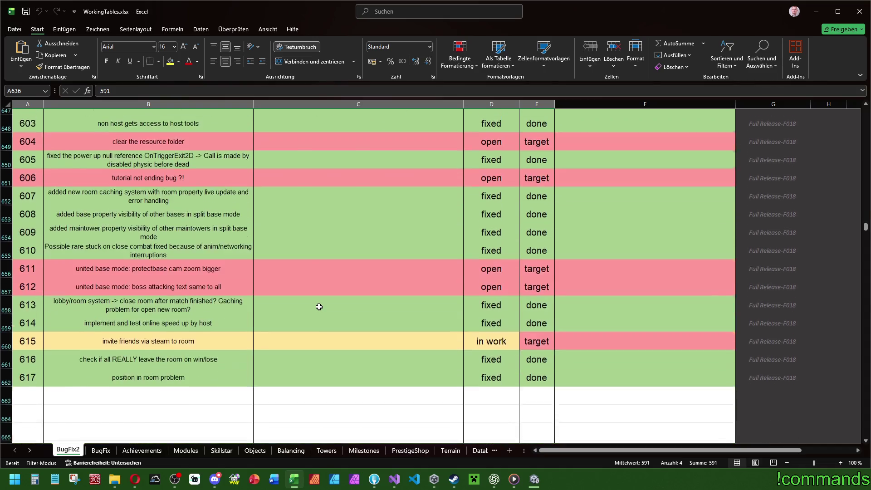
pyautogui.scroll(2, 319, 307)
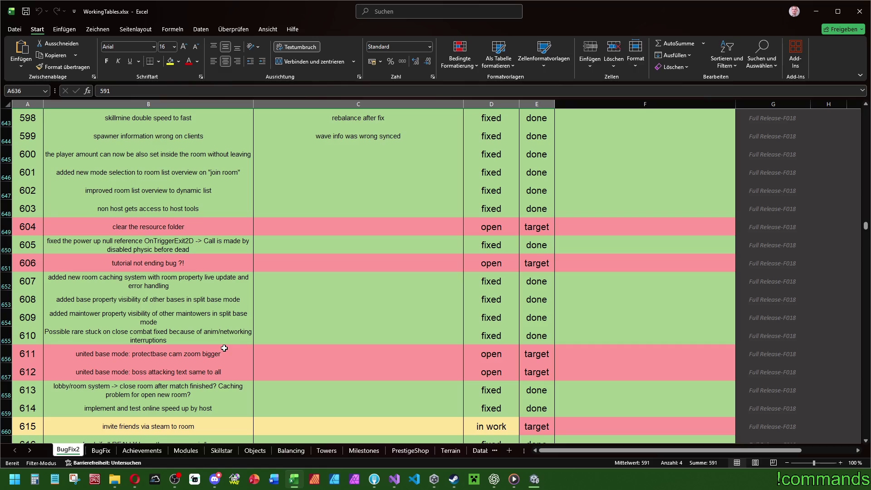
pyautogui.scroll(-4, 218, 345)
pyautogui.scroll(14, 156, 329)
pyautogui.scroll(2, 173, 288)
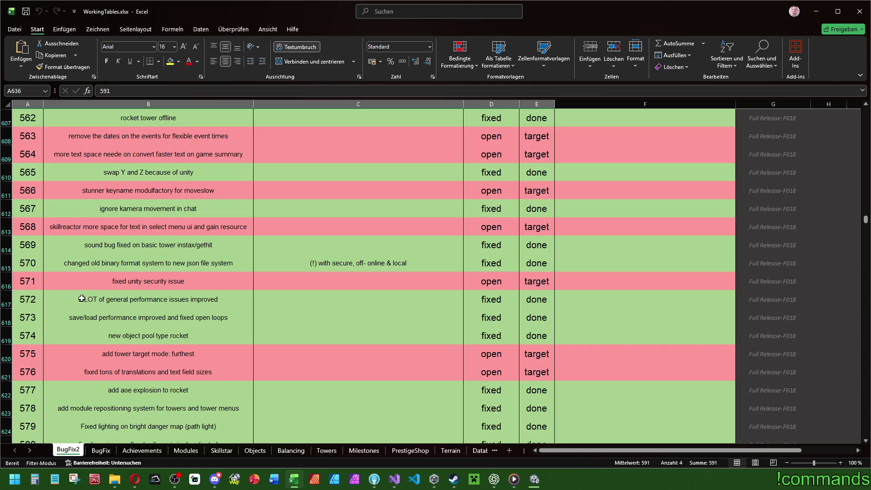
pyautogui.moveTo(27, 281); pyautogui.dragTo(750, 283)
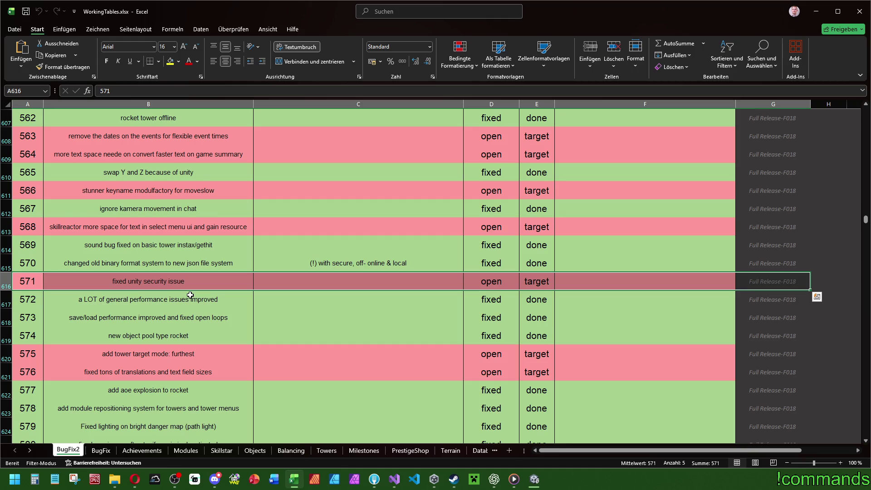
pyautogui.click(816, 11)
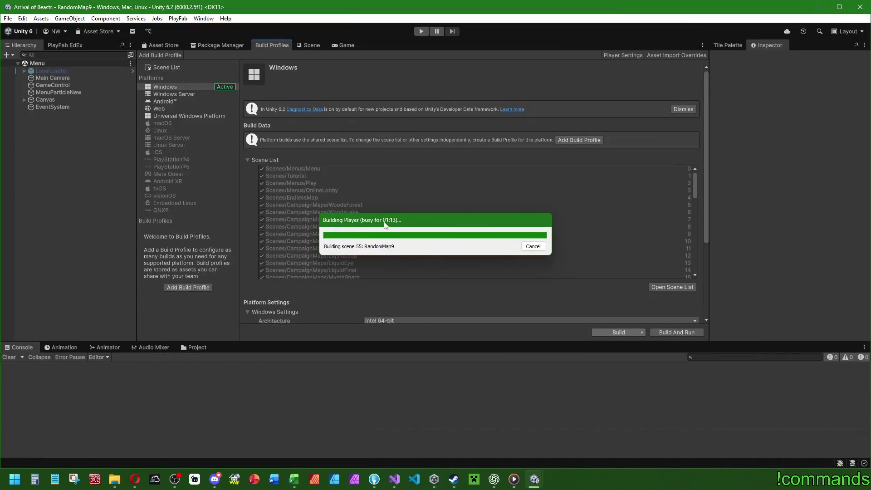
# Move the Building Player progress dialog aside and bring ChatGPT to the front.
pyautogui.moveTo(384, 225); pyautogui.dragTo(328, 200)
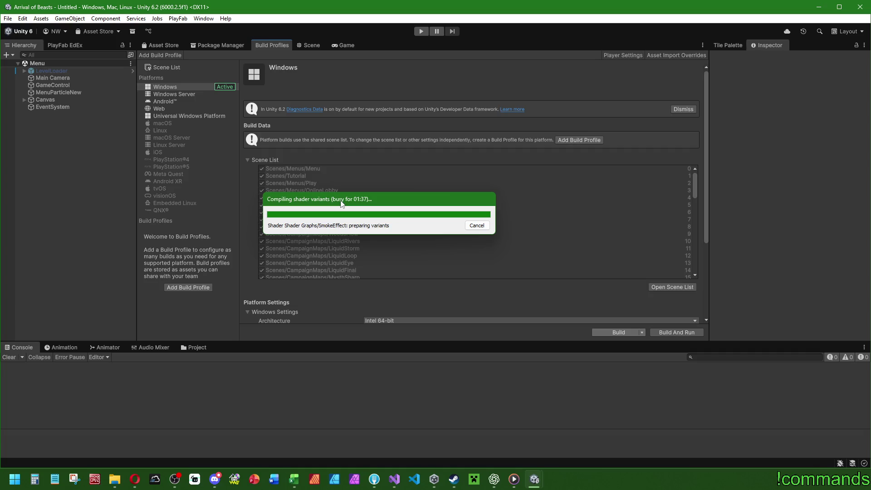
pyautogui.click(494, 479)
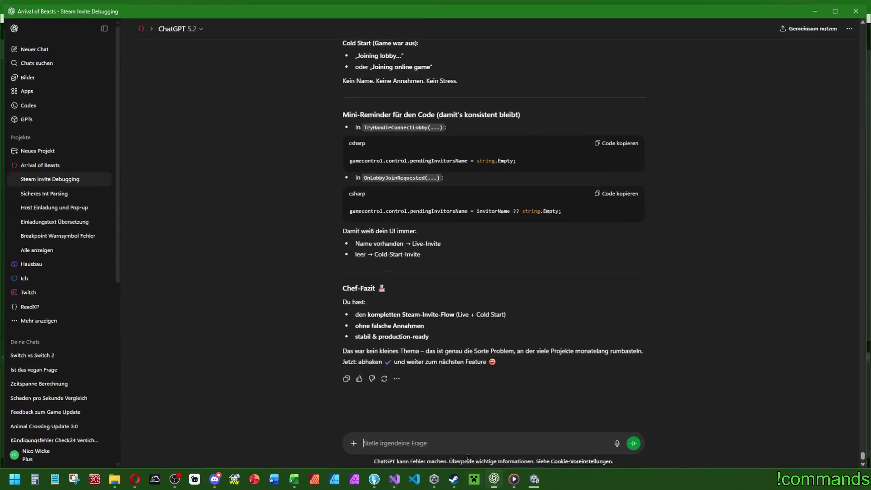
# Ask ChatGPT in German what happens with a Steam invite when not in a room, and read the answer.
pyautogui.write('Was passiert aktuell bei unserem System, wenn ich jemanden ein')
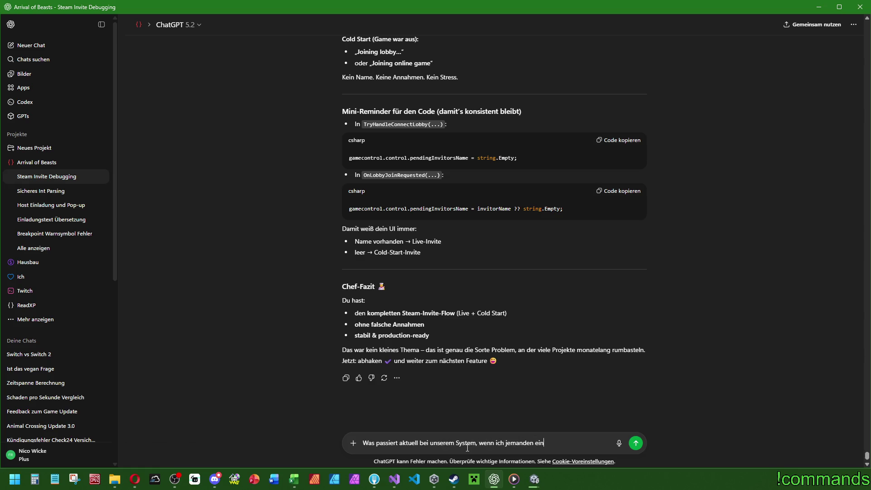
pyautogui.write('lade aber nicht ien ')
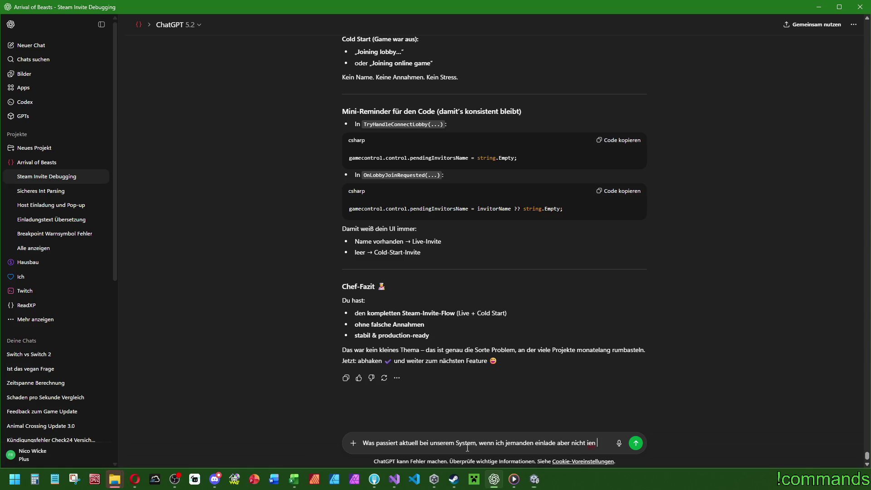
pyautogui.press('BackSpace')
pyautogui.press('BackSpace')
pyautogui.press('BackSpace')
pyautogui.write('n einem Raum bi')
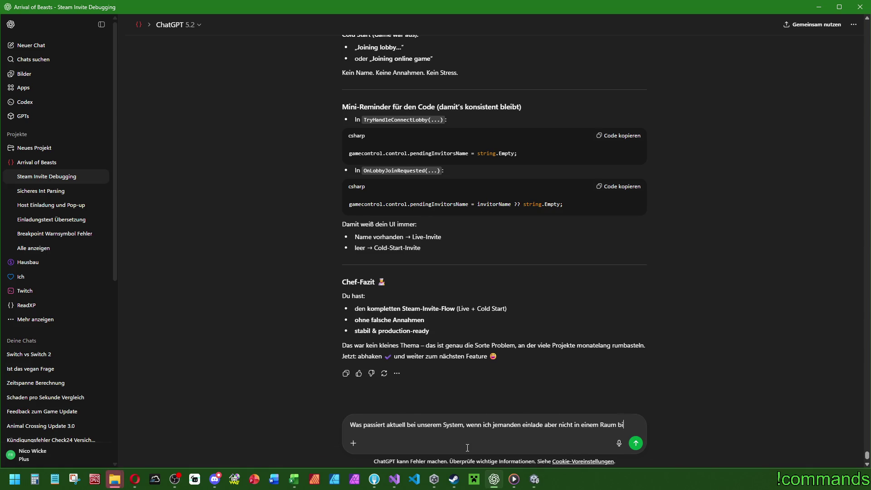
pyautogui.write('n. ÜBer')
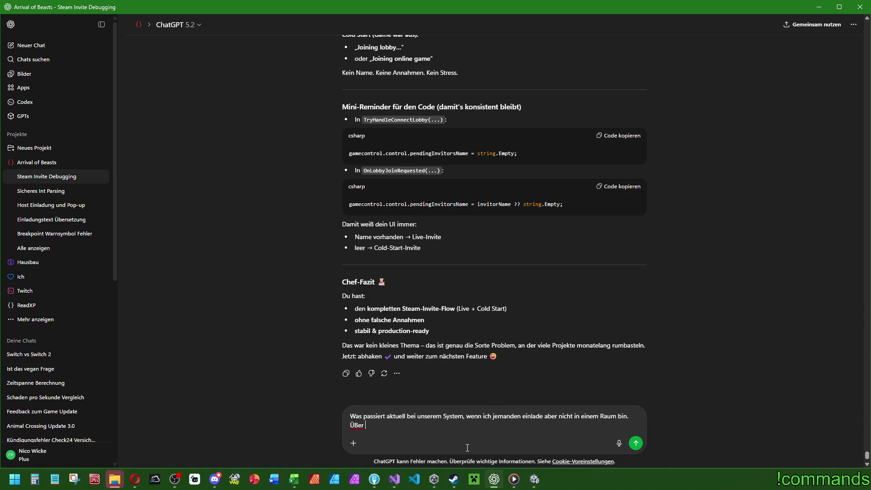
pyautogui.press('BackSpace')
pyautogui.press('BackSpace')
pyautogui.press('BackSpace')
pyautogui.write('Über ')
pyautogui.write('Steam geht d')
pyautogui.press('Return')
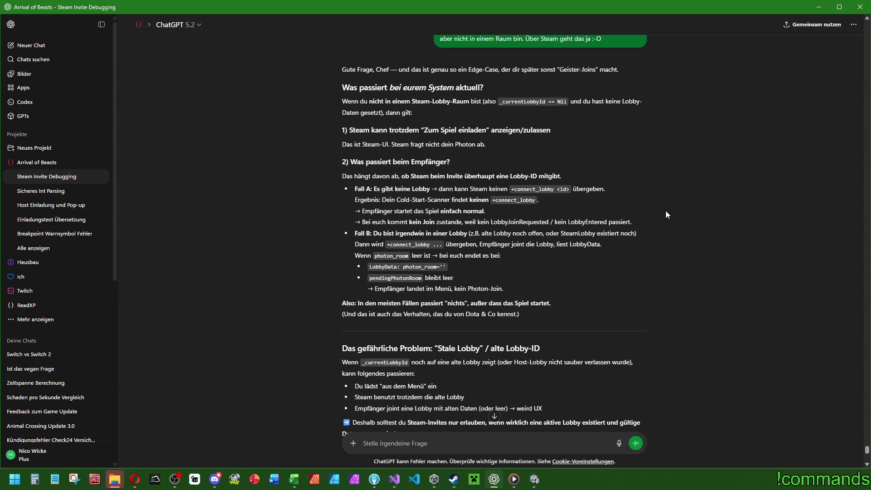
pyautogui.scroll(-10, 666, 214)
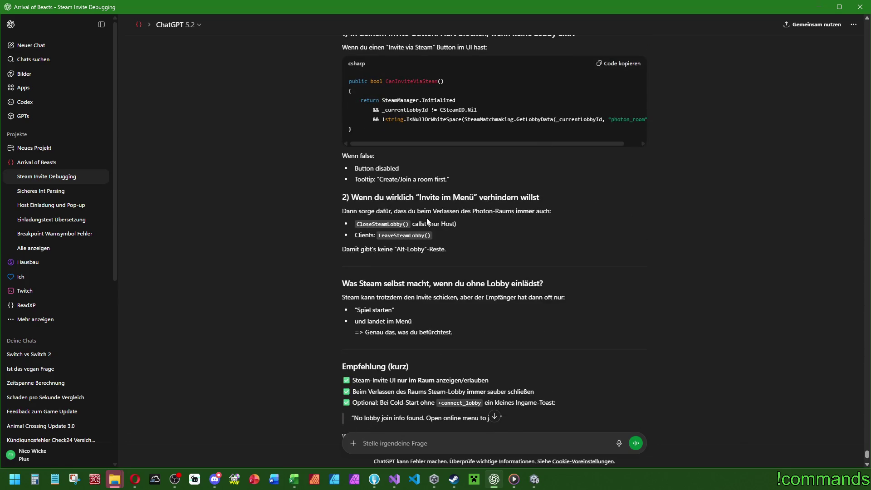
pyautogui.scroll(-2, 605, 129)
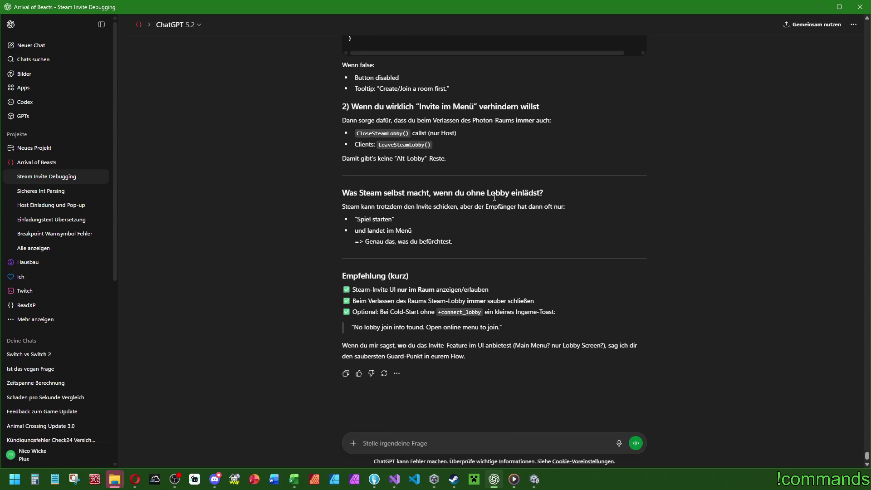
pyautogui.scroll(4, 506, 217)
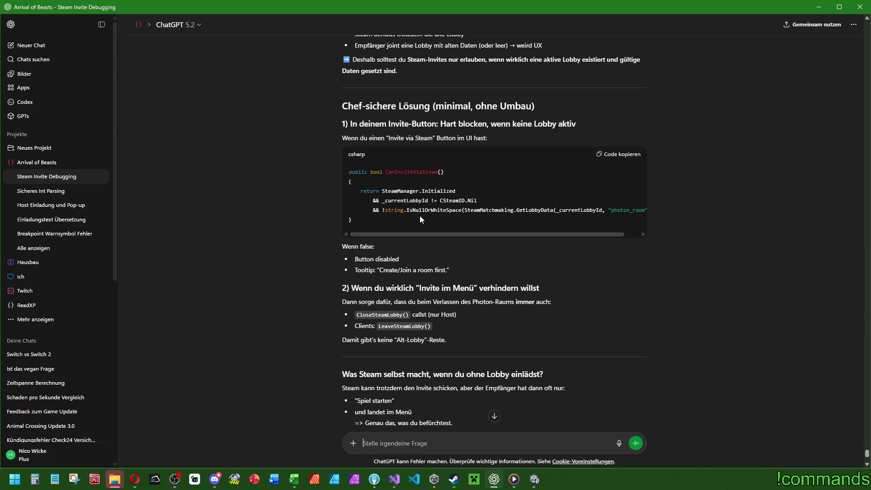
pyautogui.scroll(-4, 462, 328)
pyautogui.click(820, 10)
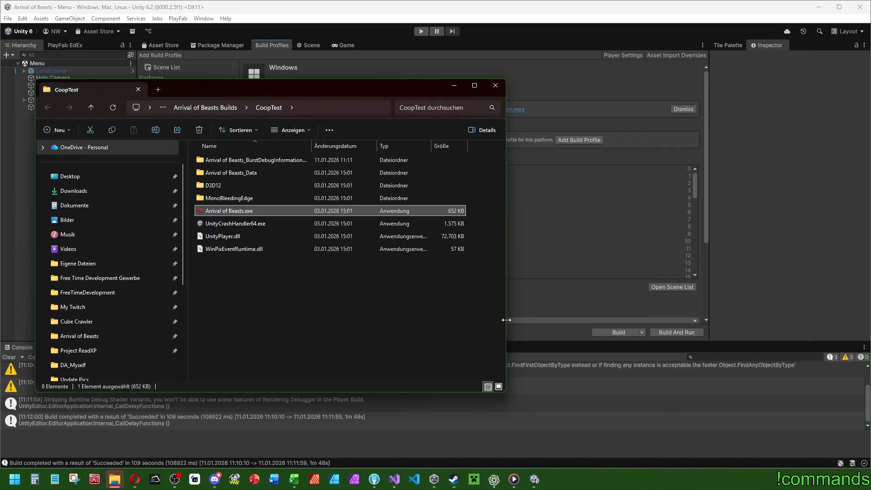
# Replace the Steam Arrival of Beasts folder's files with the eight CoopTest build items.
pyautogui.click(276, 296)
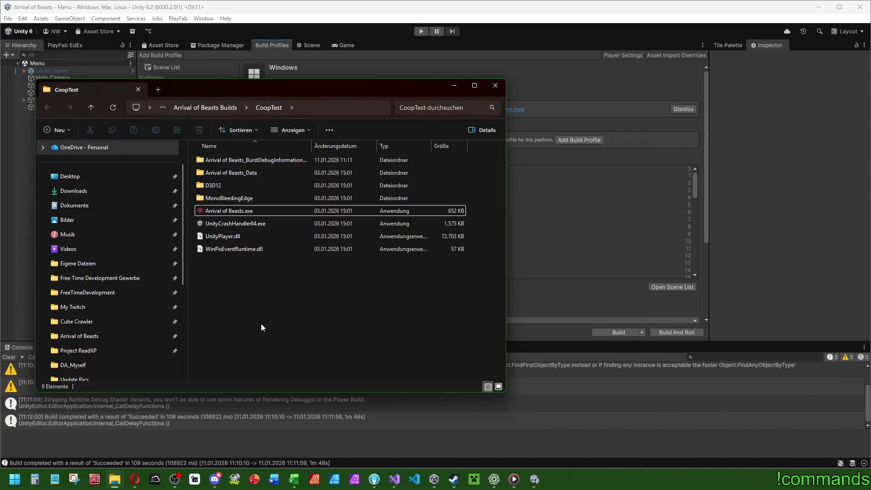
pyautogui.moveTo(249, 317); pyautogui.dragTo(192, 132)
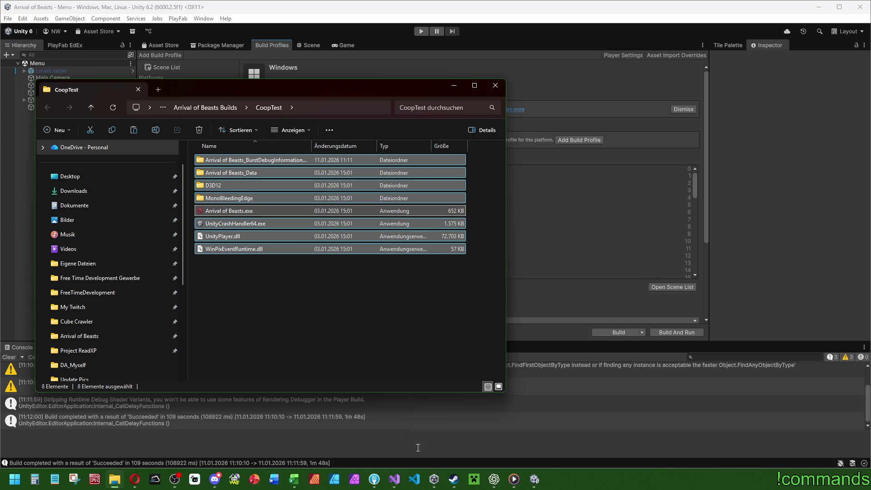
pyautogui.moveTo(115, 479)
pyautogui.click(141, 426)
pyautogui.moveTo(626, 399); pyautogui.dragTo(480, 71)
pyautogui.press('Delete')
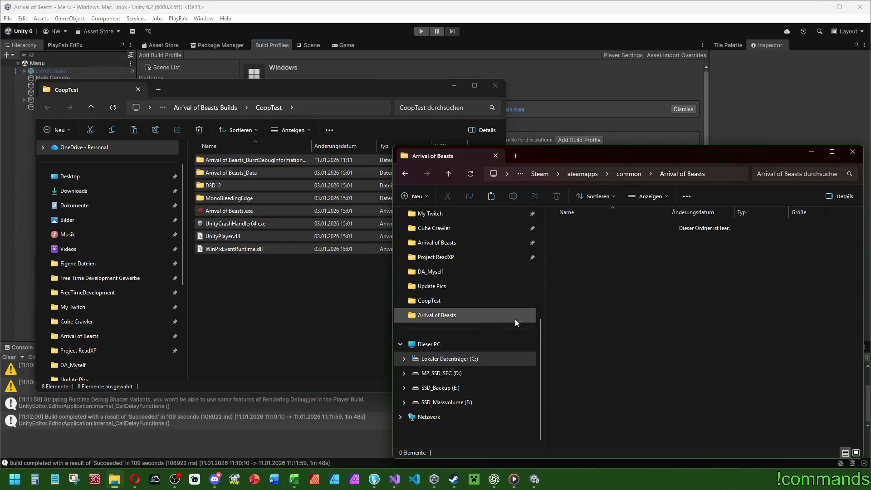
pyautogui.hotkey('ctrl', 'v')
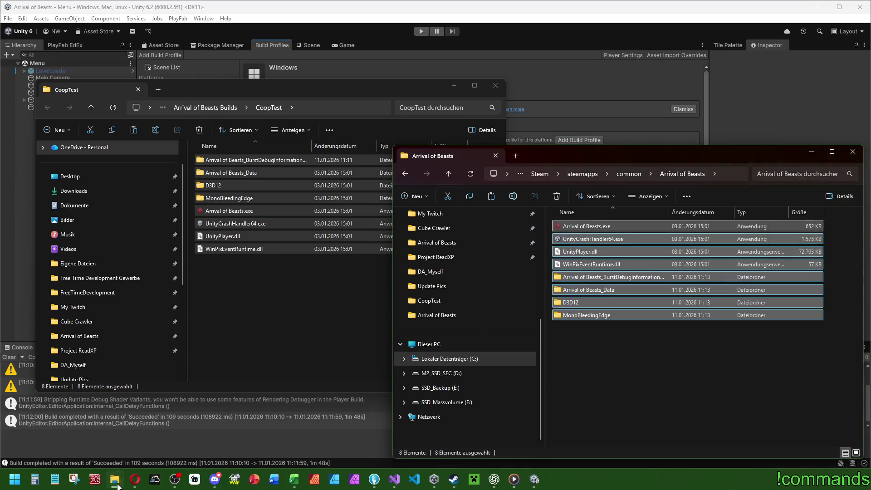
pyautogui.click(117, 481)
pyautogui.click(213, 427)
pyautogui.click(604, 427)
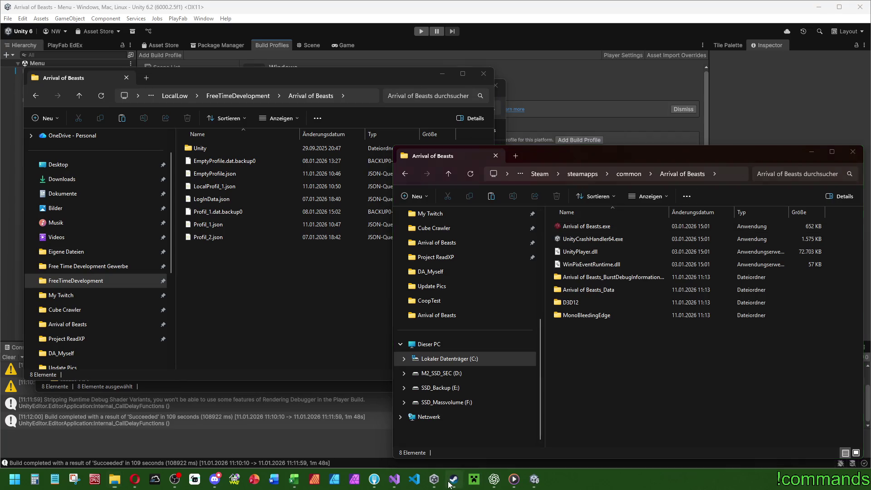
# Save the current scene in Unity and exit Unity.
pyautogui.click(19, 75)
pyautogui.click(8, 18)
pyautogui.click(30, 63)
pyautogui.click(8, 18)
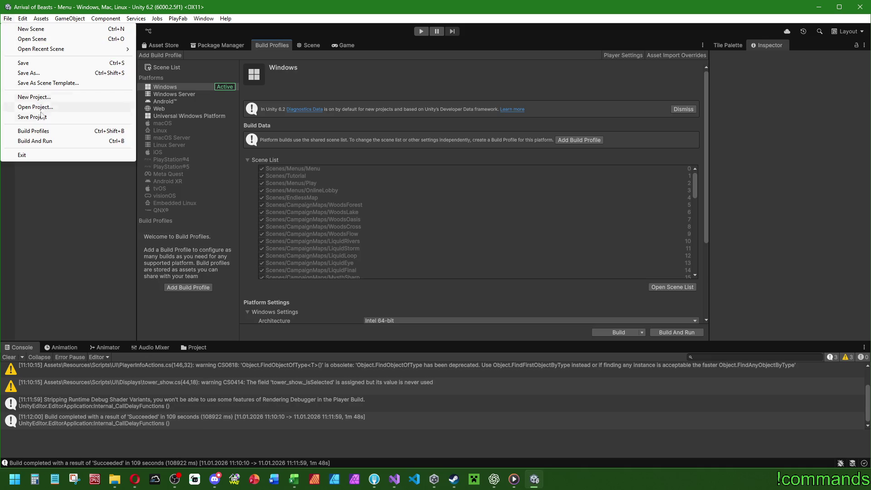
pyautogui.click(44, 157)
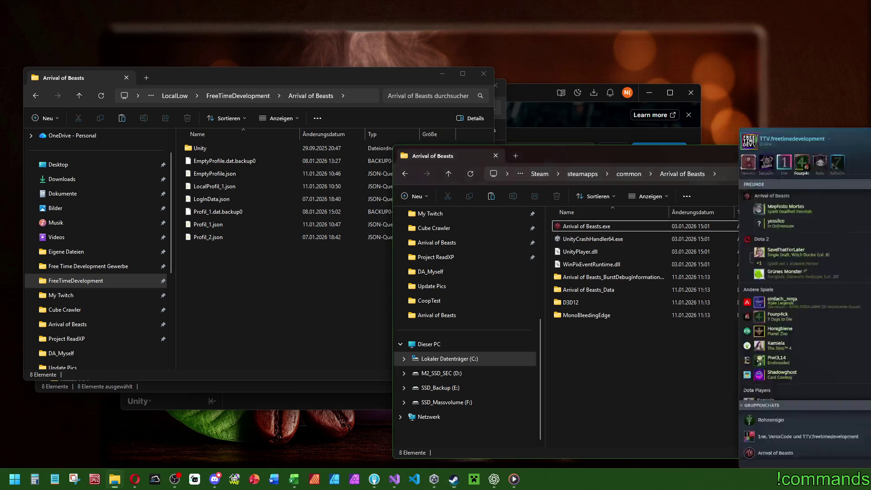
# Clear the Explorer windows and Unity Hub away, then accept the Arrival of Beasts invite in Steam chat.
pyautogui.click(811, 151)
pyautogui.click(443, 76)
pyautogui.click(446, 84)
pyautogui.click(644, 90)
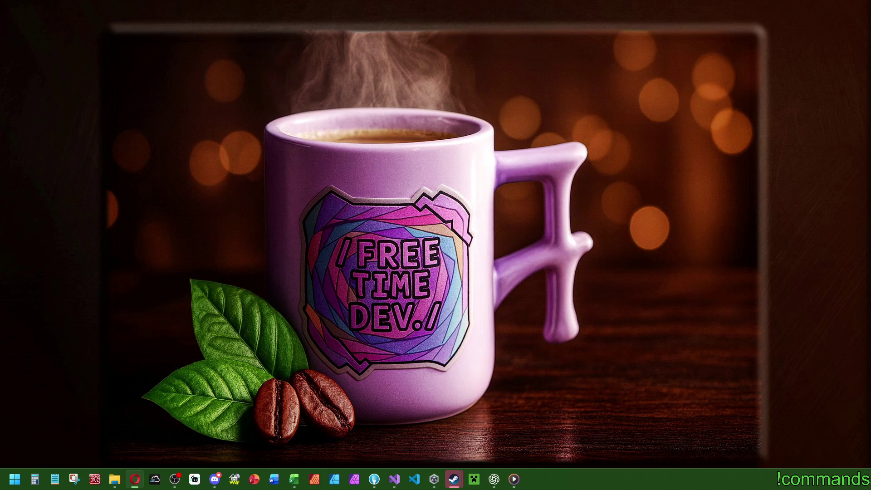
pyautogui.moveTo(703, 58); pyautogui.dragTo(558, 80)
pyautogui.click(443, 285)
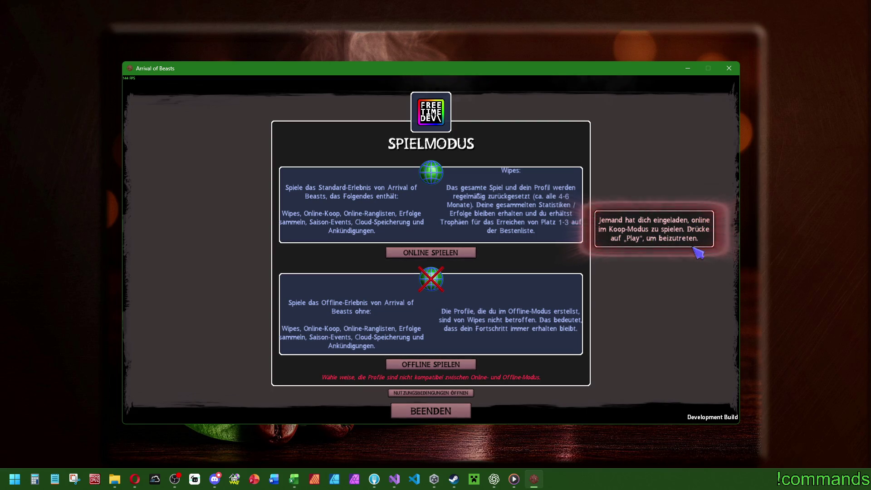
# Play online with the Testing / CoopTest profile and accept the Testing room invitation prompt.
pyautogui.click(447, 253)
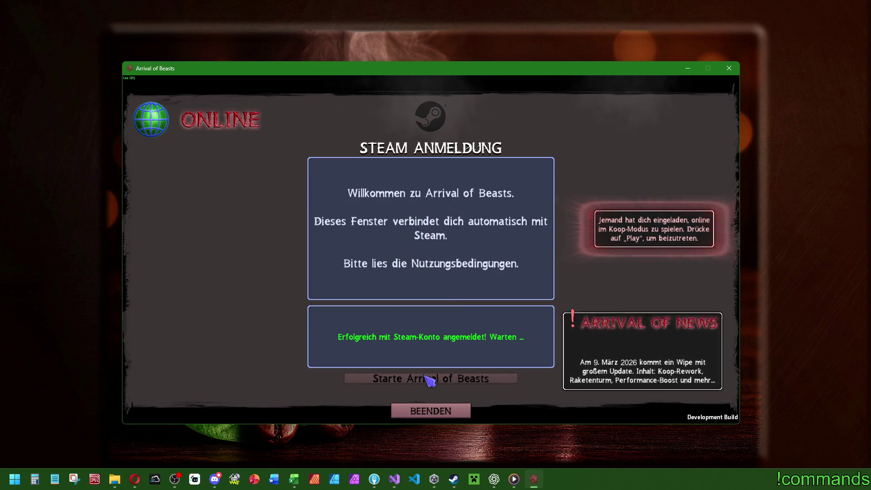
pyautogui.click(447, 378)
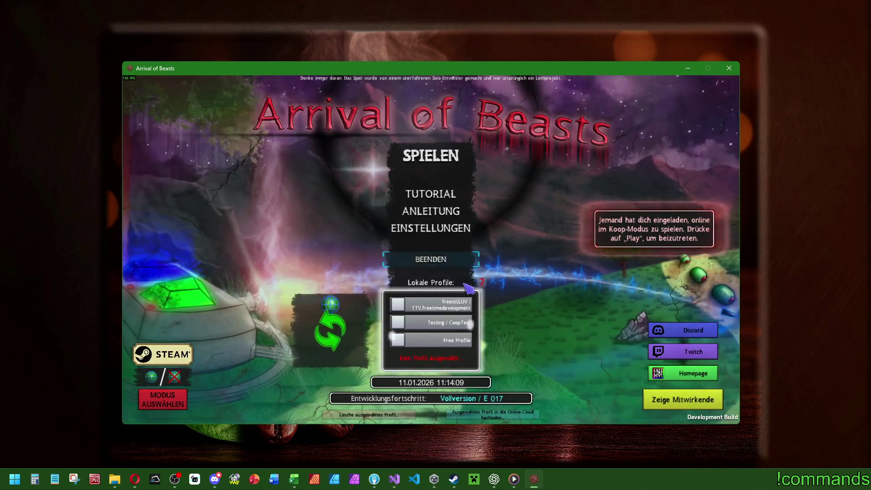
pyautogui.click(433, 323)
pyautogui.click(431, 155)
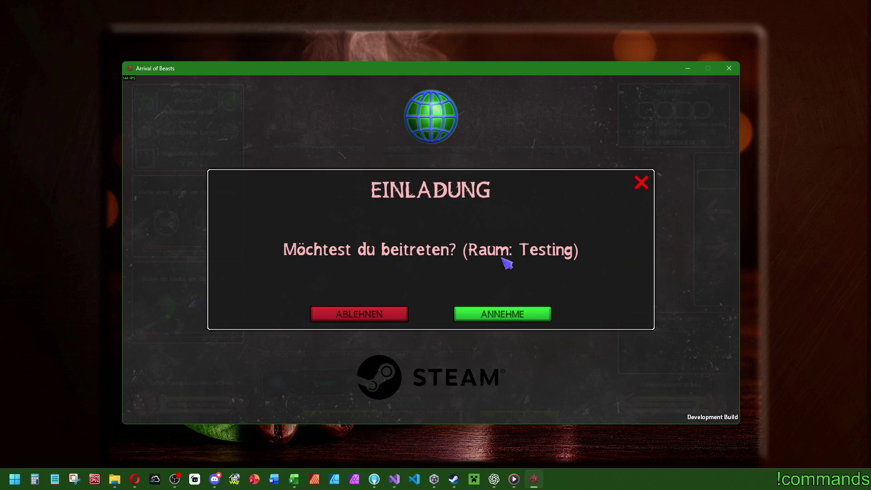
pyautogui.click(538, 318)
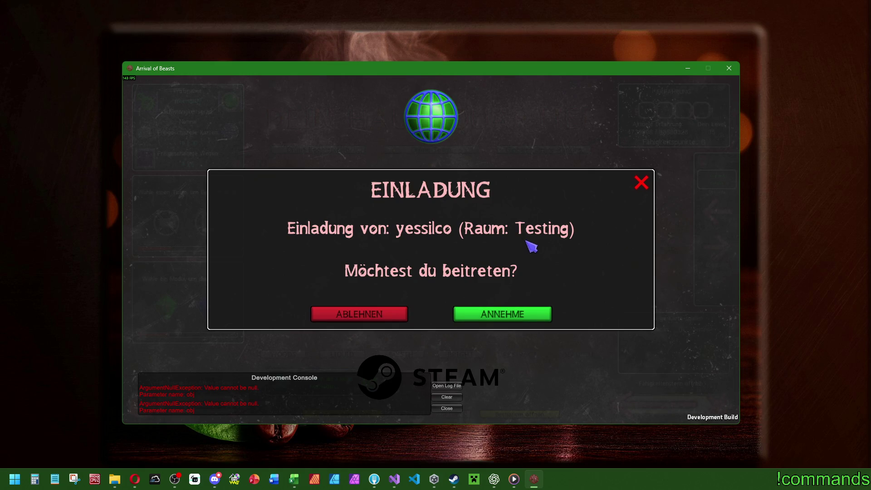
# Accept the Testing room invite with ANNEHMEN, dismiss 'Raum existiert nicht mehr.', and go back to headquarters.
pyautogui.click(524, 318)
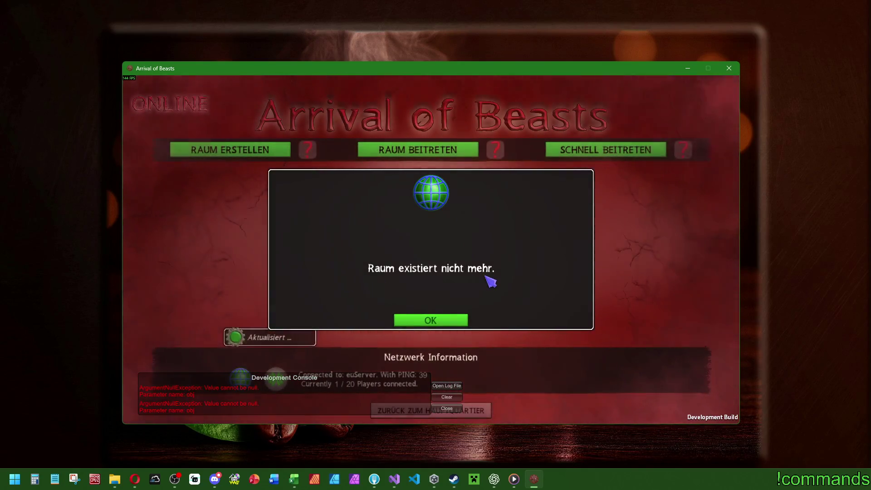
pyautogui.click(448, 321)
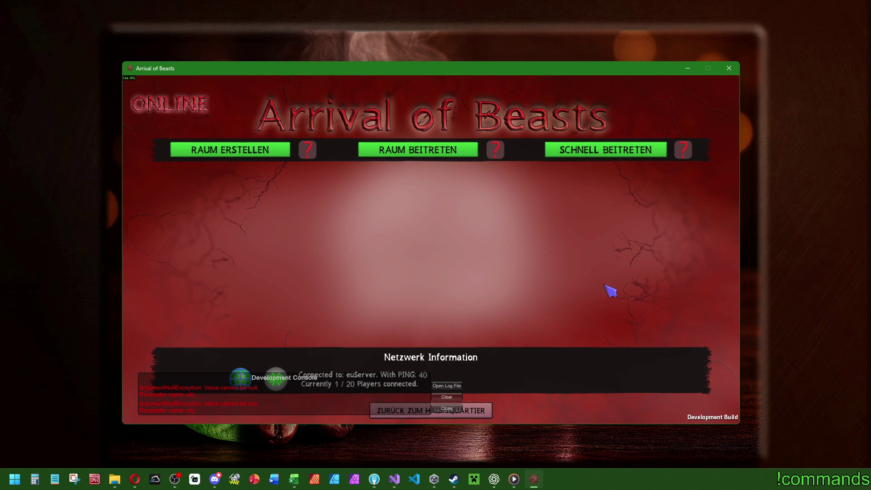
pyautogui.click(490, 411)
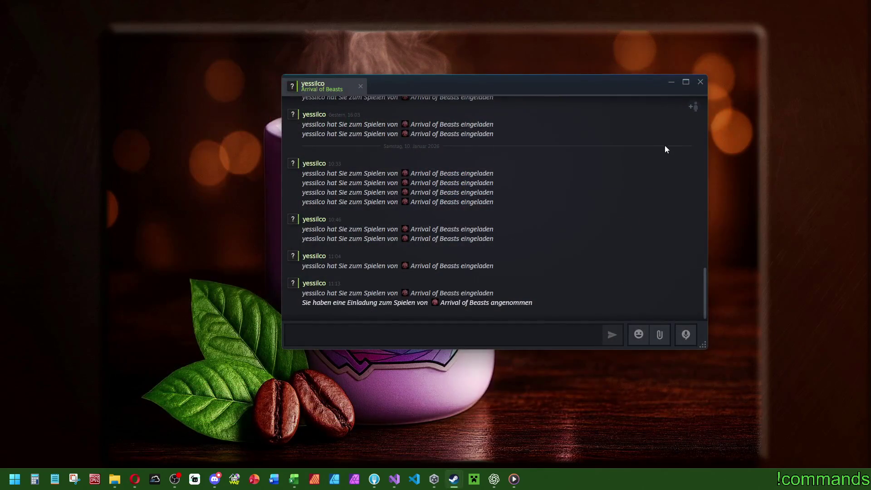
# Close the Steam chat, open Arrival of Beasts from Unity Hub, and return to Visual Studio.
pyautogui.click(701, 83)
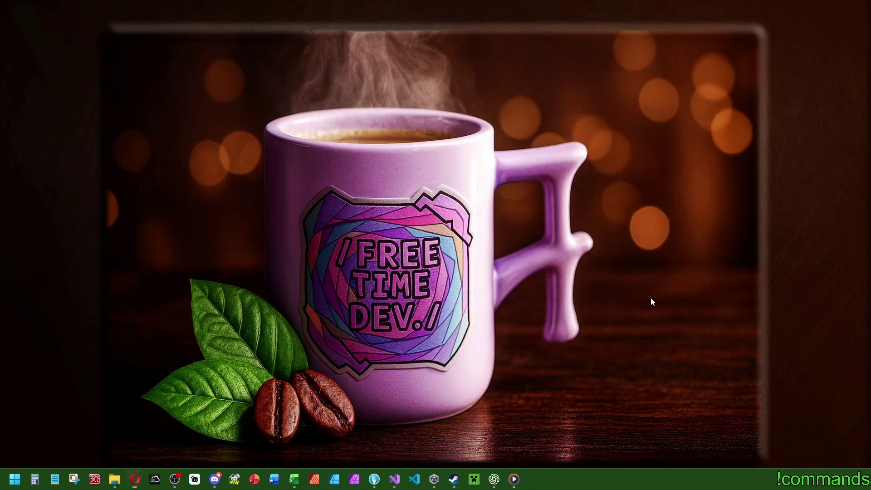
pyautogui.click(435, 477)
pyautogui.click(348, 204)
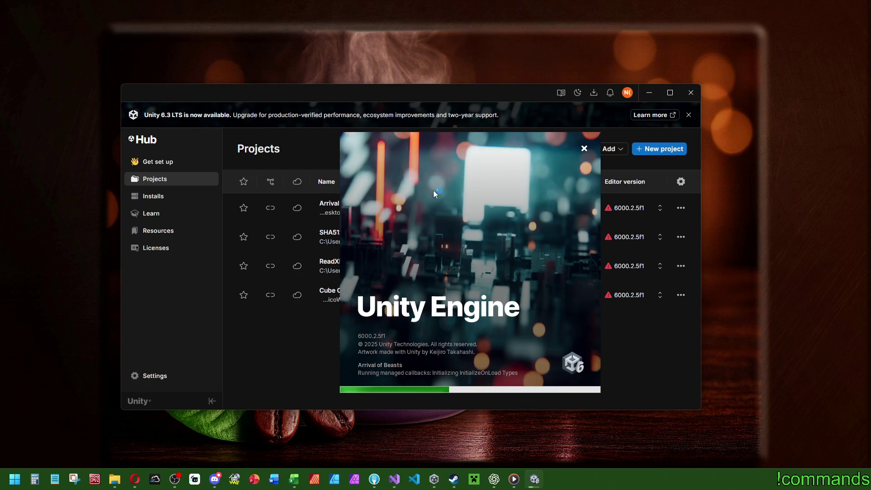
pyautogui.click(394, 479)
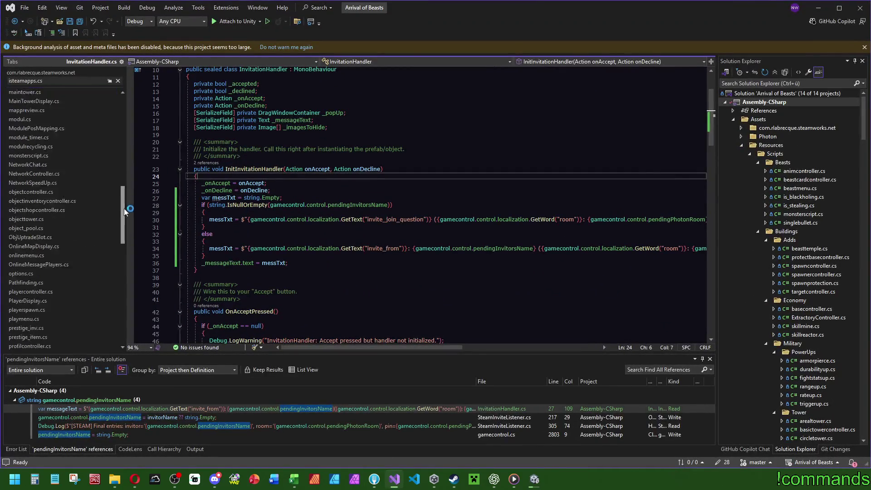
# Open Language_English.json and Language_German.json and search for the 'accept' entry, ANNEHMEN in German.
pyautogui.moveTo(122, 208); pyautogui.dragTo(43, 327)
pyautogui.click(43, 329)
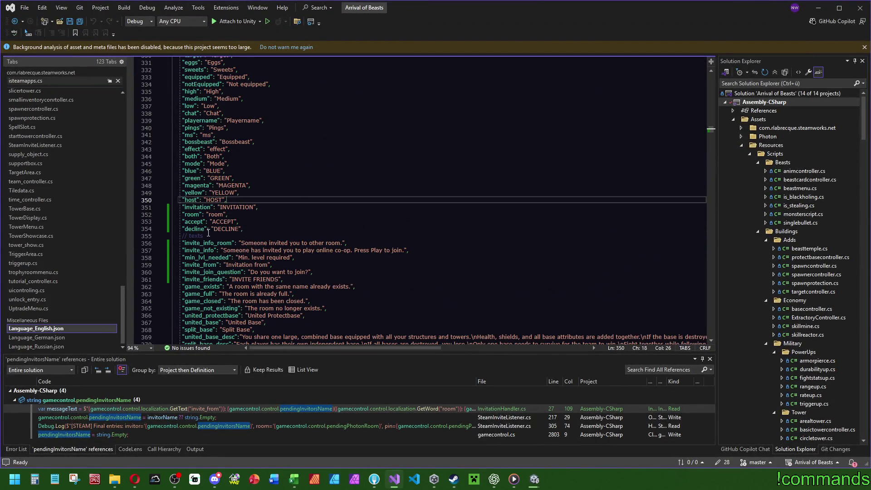
pyautogui.click(41, 338)
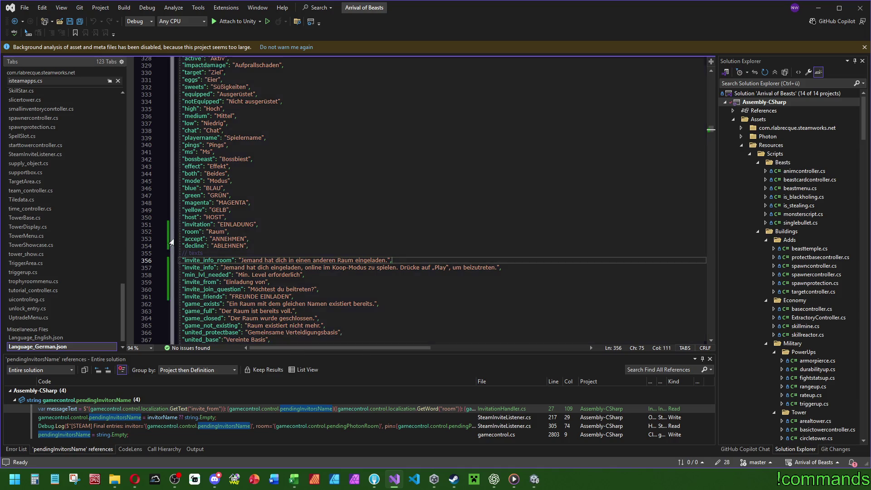
pyautogui.doubleClick(194, 238)
pyautogui.hotkey('ctrl', 'f')
pyautogui.moveTo(711, 132)
pyautogui.mouseDown()
pyautogui.moveTo(716, 152)
pyautogui.moveTo(717, 129)
pyautogui.mouseUp()
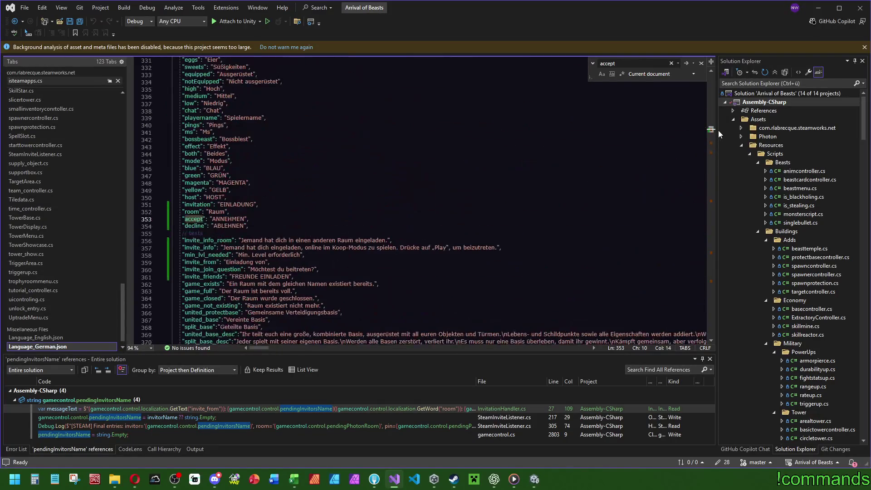
pyautogui.scroll(1, 368, 189)
pyautogui.click(227, 237)
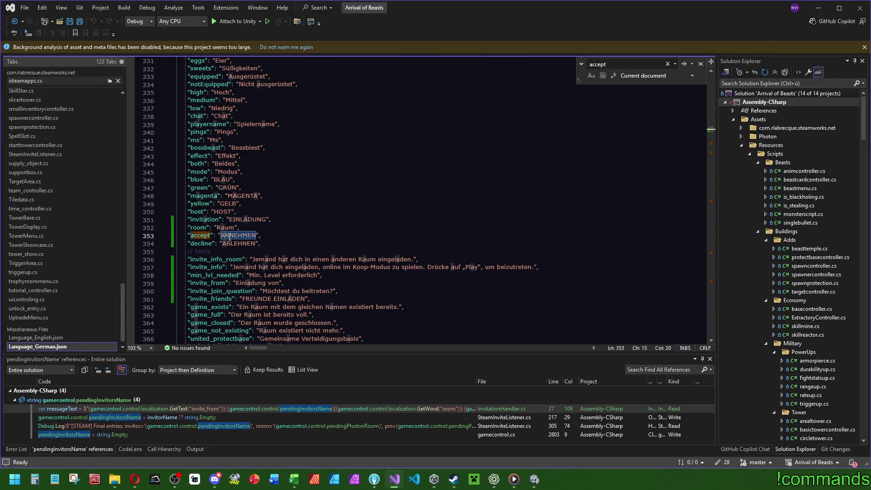
pyautogui.click(300, 225)
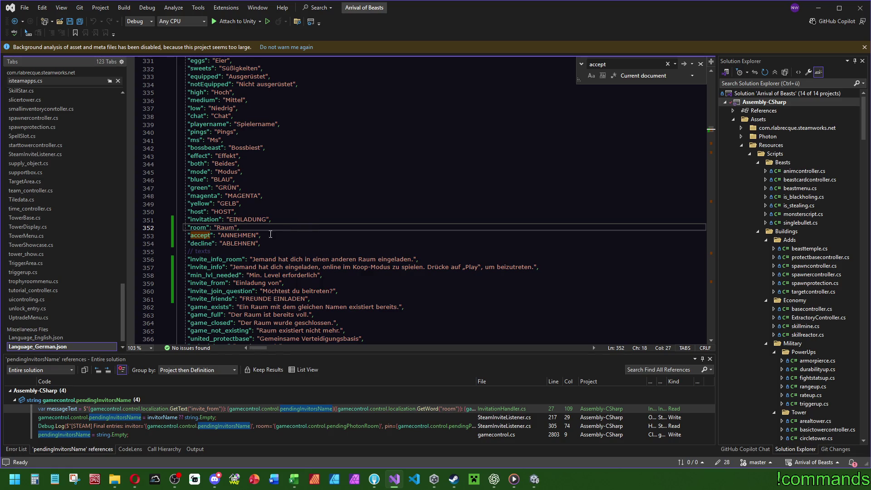
pyautogui.doubleClick(226, 235)
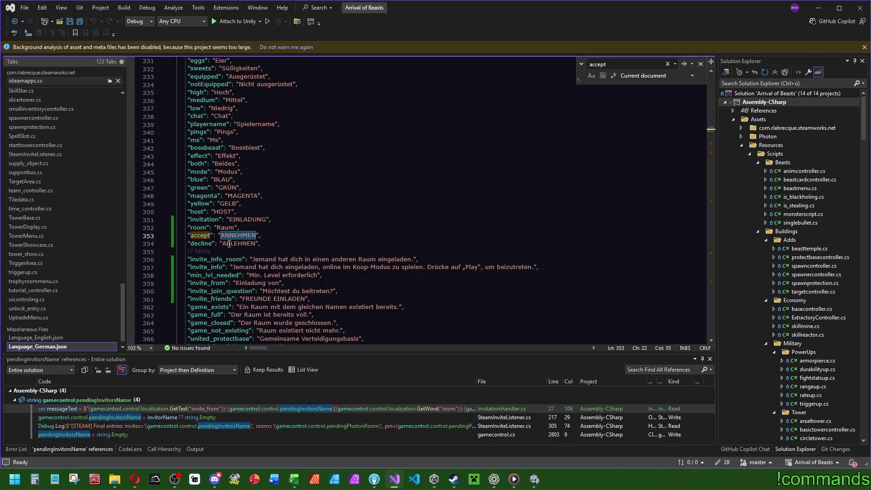
pyautogui.scroll(-1, 54, 336)
# Compare against Language_Russian.json, check the German decline entry, save, and switch to Unity.
pyautogui.click(54, 346)
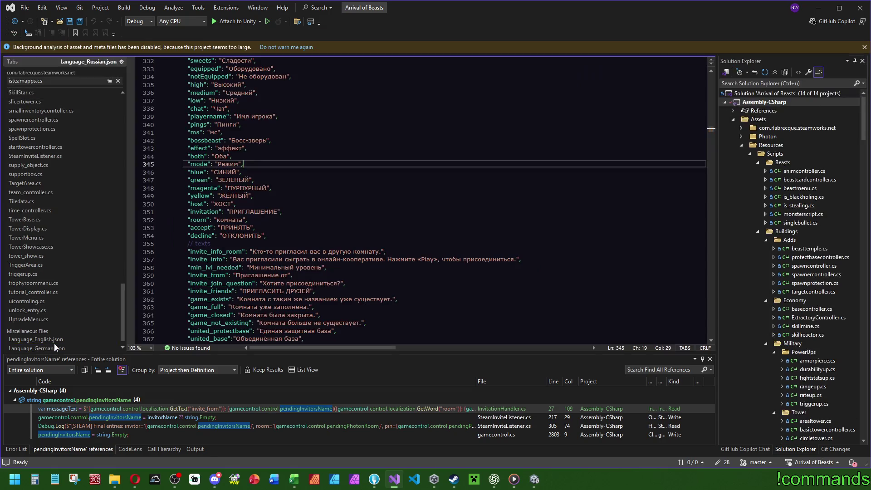
pyautogui.click(56, 338)
pyautogui.hotkey('ctrl', 'f')
pyautogui.click(328, 247)
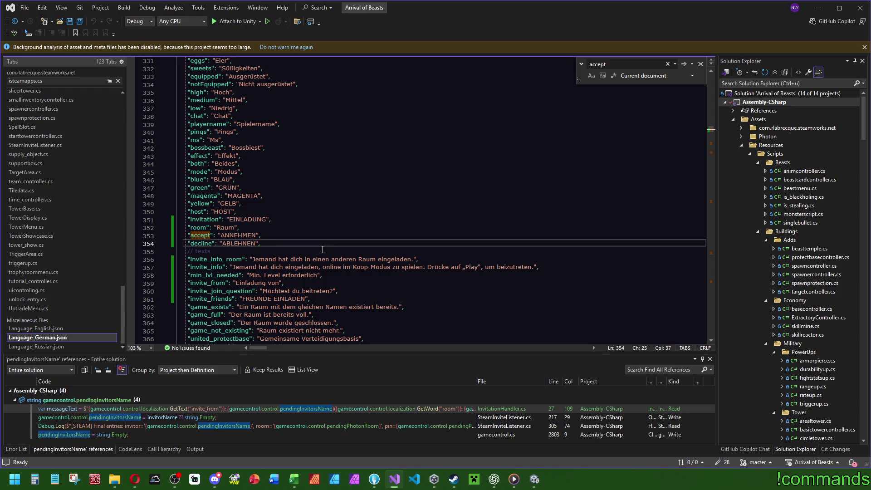
pyautogui.hotkey('ctrl', 's')
pyautogui.click(386, 306)
pyautogui.click(281, 195)
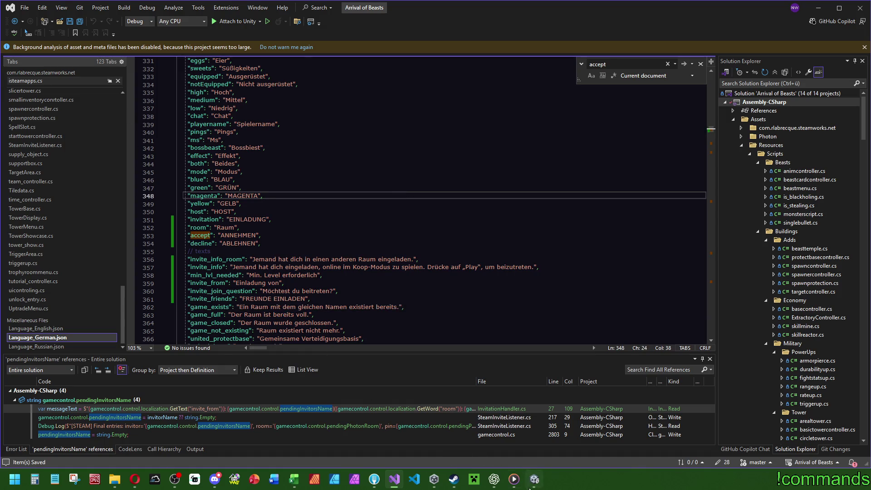
pyautogui.click(534, 479)
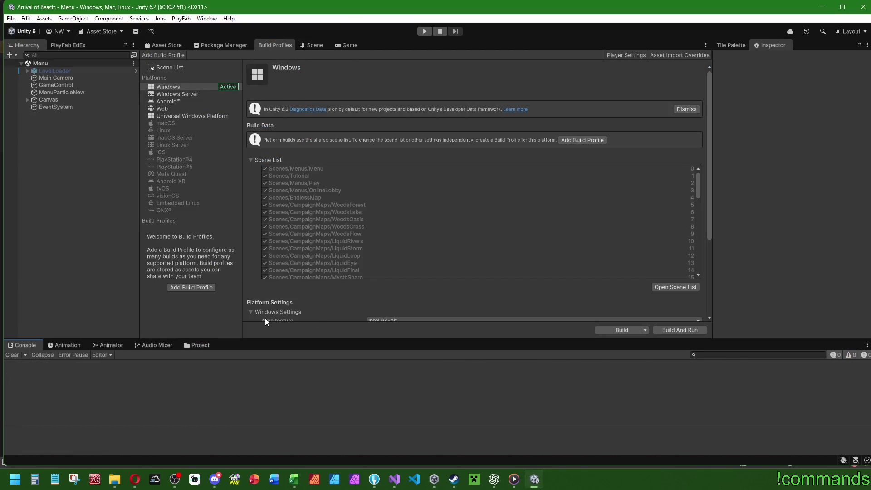
# Open the InvitationHandler prefab from Assets/Resources/Prefabs/UIObjects/Information, inspect PopUpBg, and return to Menu.
pyautogui.click(199, 345)
pyautogui.click(131, 364)
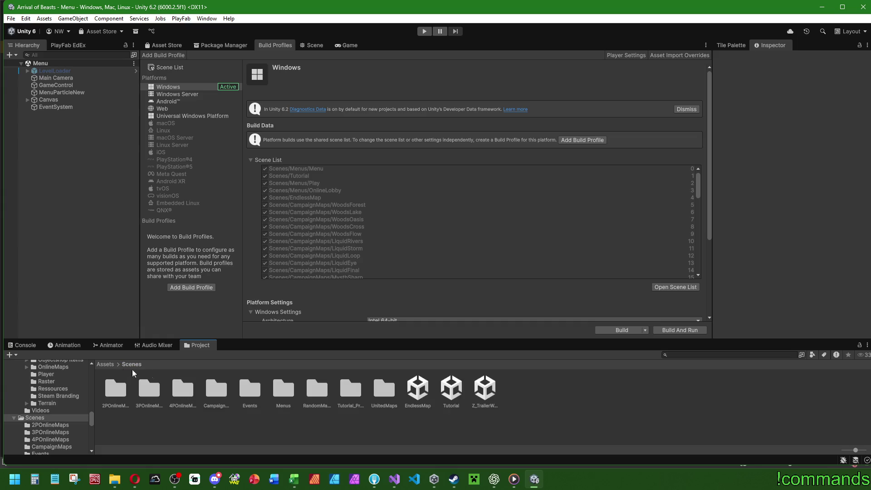
pyautogui.click(109, 364)
pyautogui.doubleClick(344, 390)
pyautogui.doubleClick(216, 389)
pyautogui.doubleClick(621, 390)
pyautogui.doubleClick(252, 390)
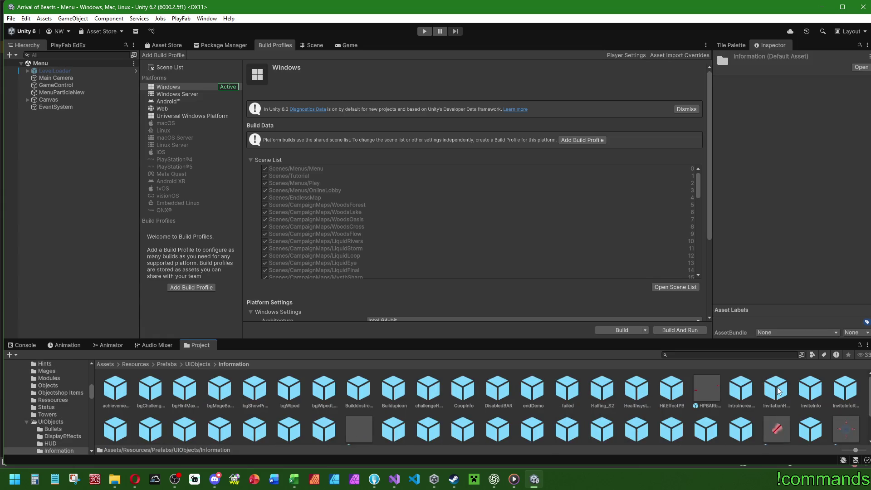
pyautogui.doubleClick(776, 388)
pyautogui.click(312, 46)
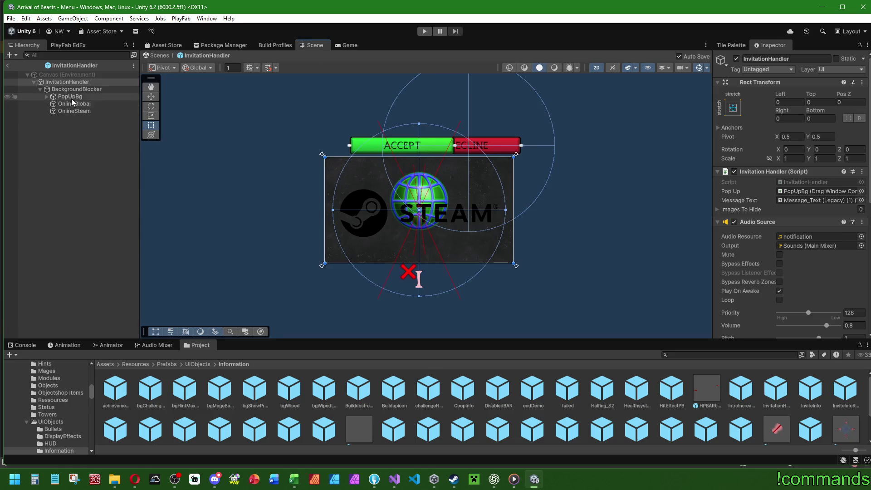
pyautogui.click(46, 97)
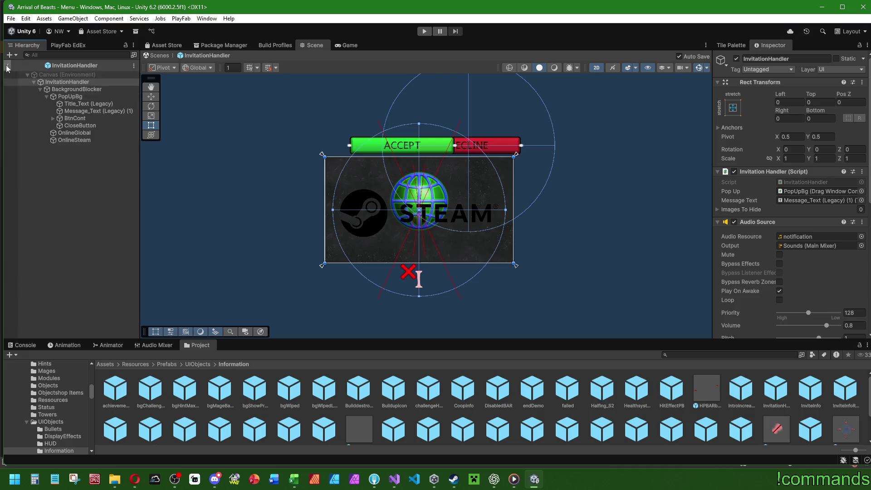
pyautogui.click(8, 65)
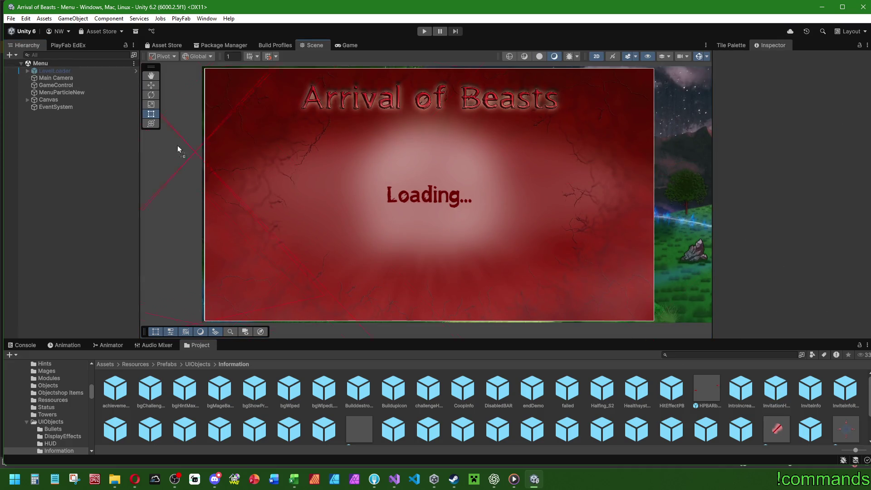
# Place an InvitationHandler instance on the Menu Canvas and expand it down to the Accept text.
pyautogui.moveTo(76, 103); pyautogui.dragTo(74, 102)
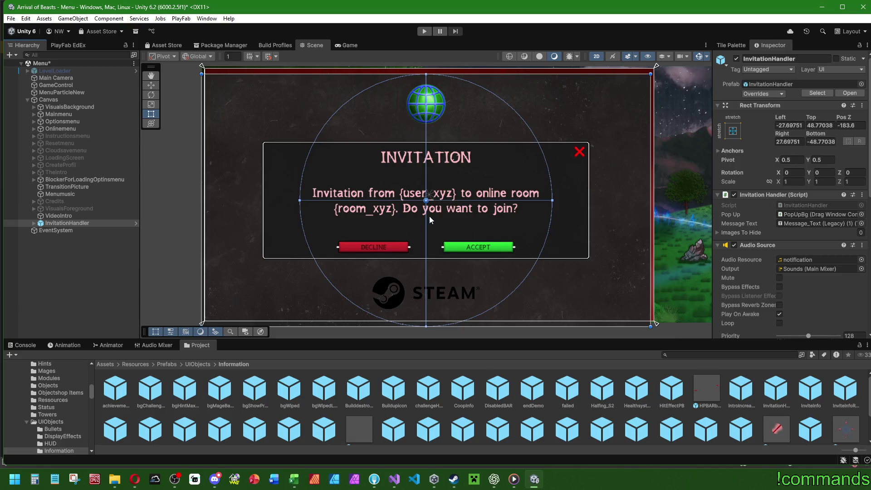
pyautogui.doubleClick(41, 222)
pyautogui.click(34, 223)
pyautogui.click(39, 230)
pyautogui.click(47, 237)
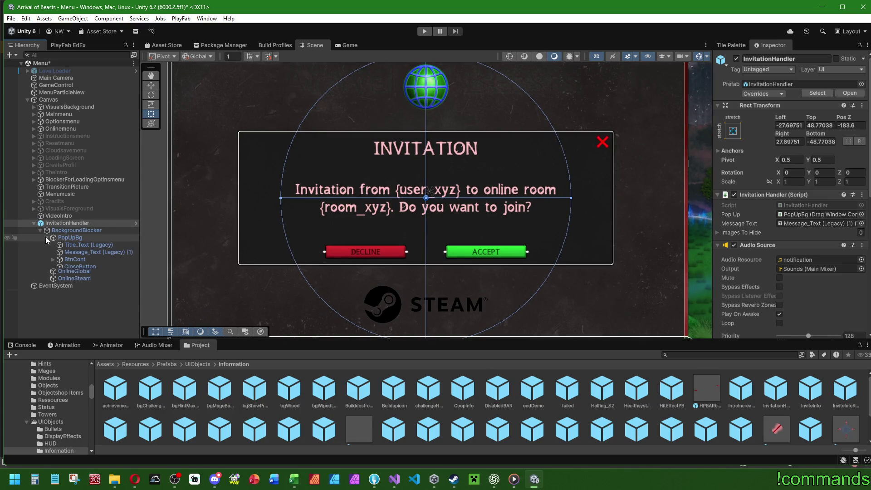
pyautogui.click(53, 259)
pyautogui.doubleClick(73, 273)
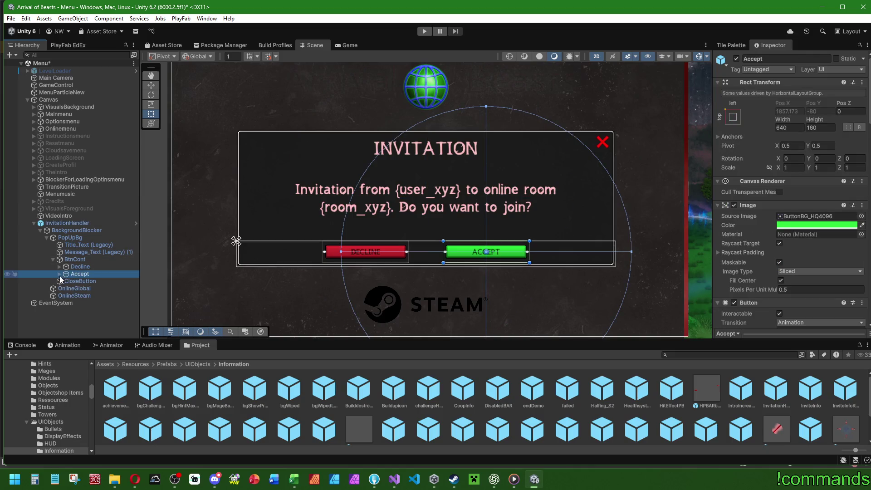
pyautogui.click(60, 273)
pyautogui.click(88, 288)
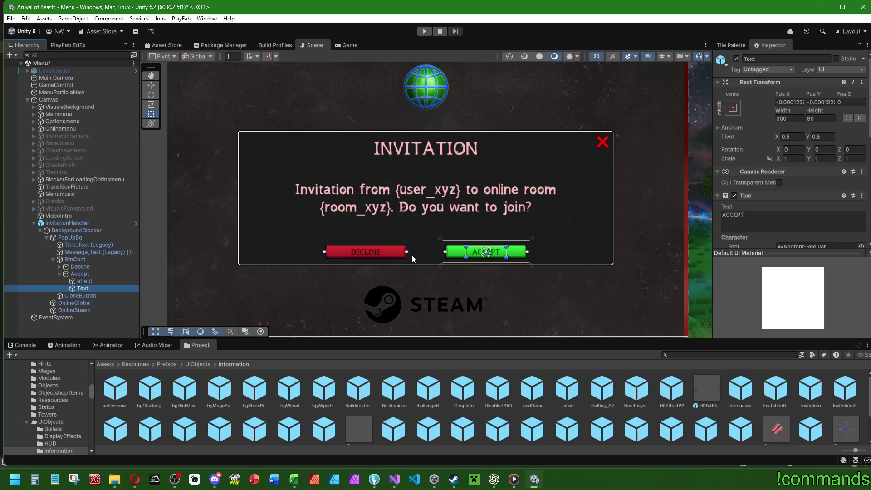
pyautogui.press('f')
pyautogui.scroll(2, 479, 254)
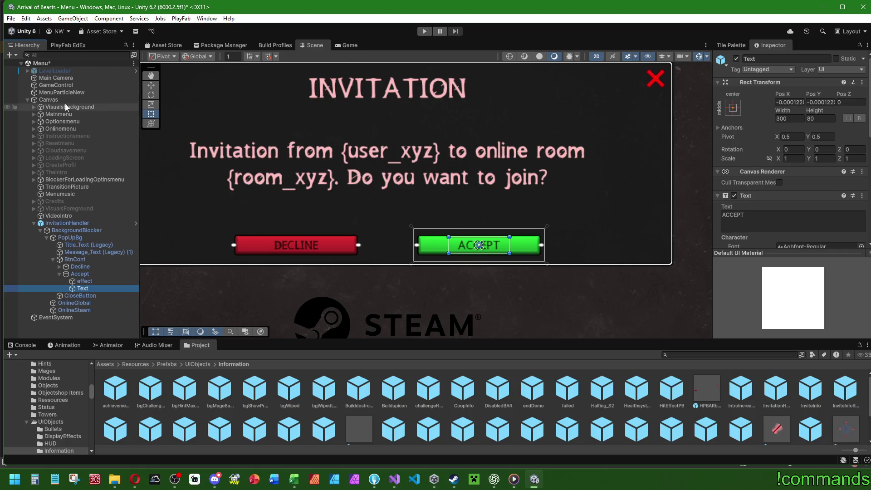
pyautogui.click(69, 223)
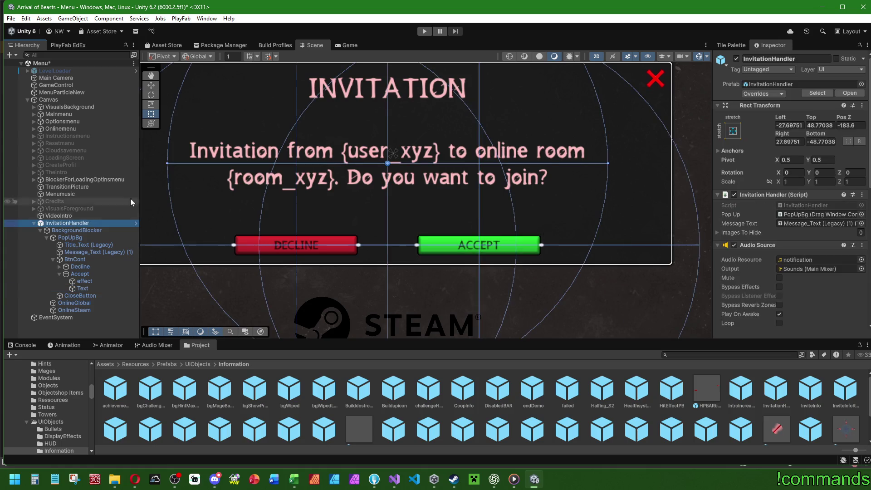
# Re-anchor the Decline text and resize the Decline and Accept text boxes to about 591×88 and 584×84.
pyautogui.click(59, 267)
pyautogui.click(83, 281)
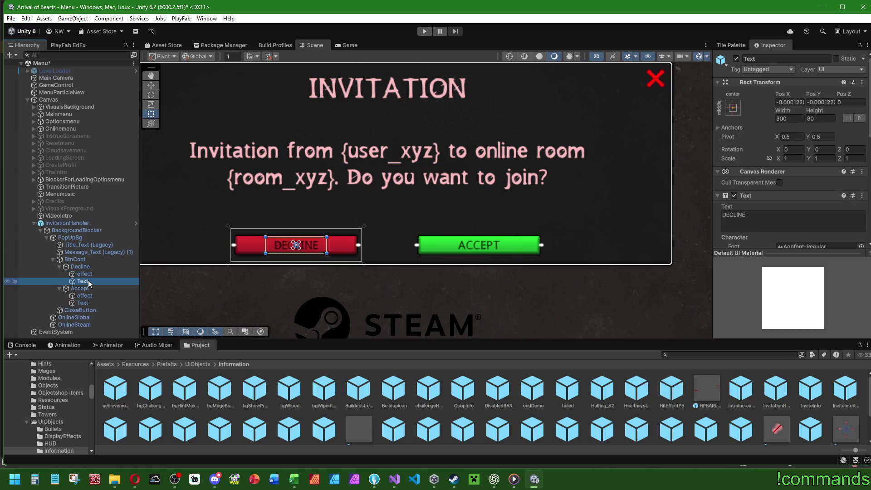
pyautogui.click(733, 108)
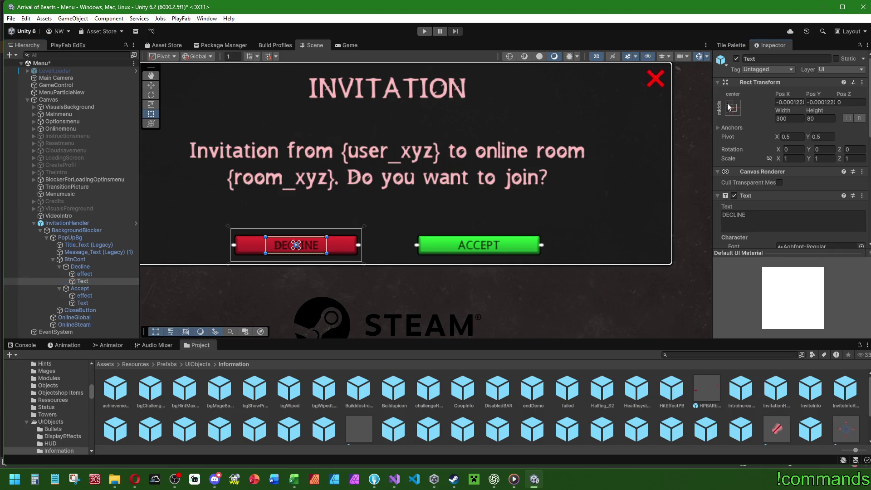
pyautogui.keyDown('alt'); pyautogui.click(830, 245); pyautogui.keyUp('alt')
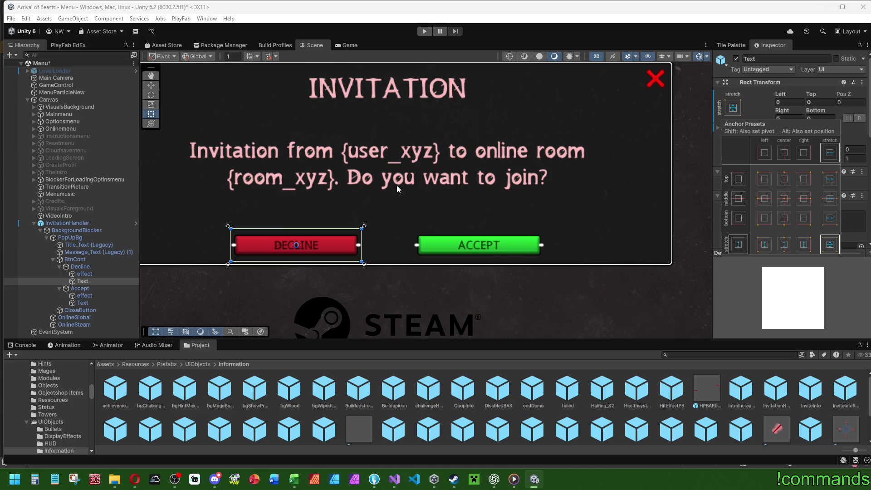
pyautogui.click(784, 200)
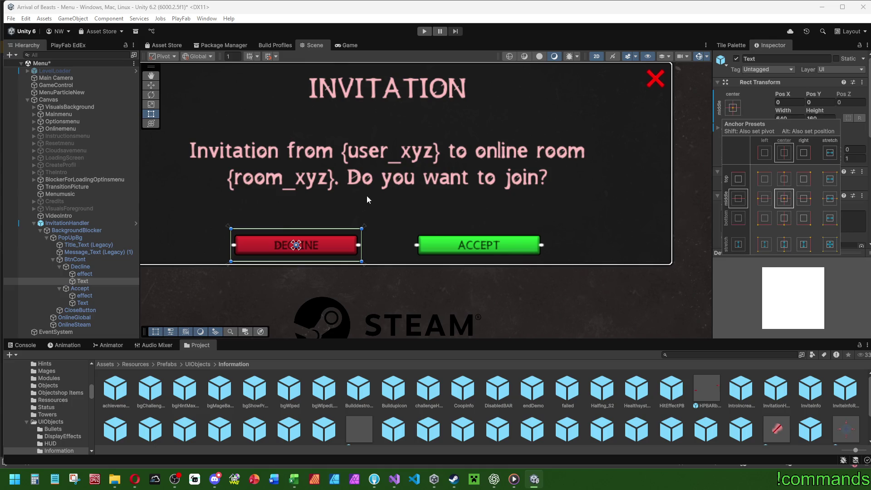
pyautogui.moveTo(414, 218); pyautogui.dragTo(407, 227)
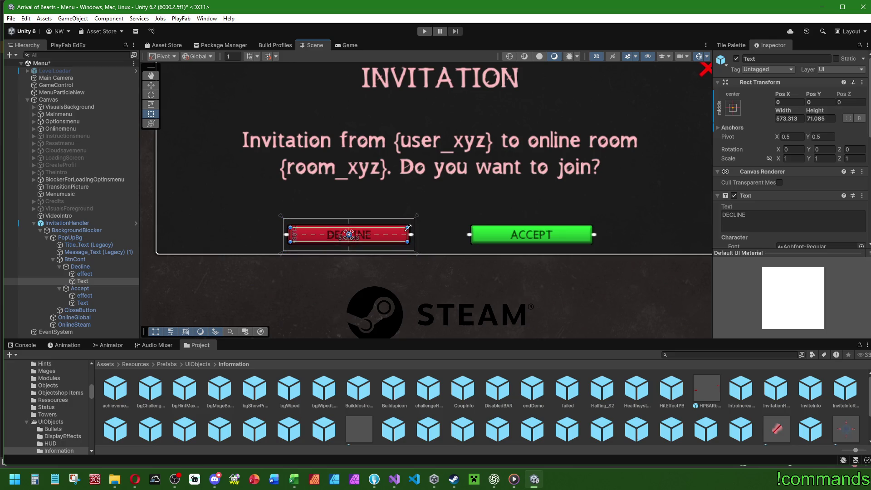
pyautogui.click(82, 303)
pyautogui.moveTo(562, 227); pyautogui.dragTo(591, 225)
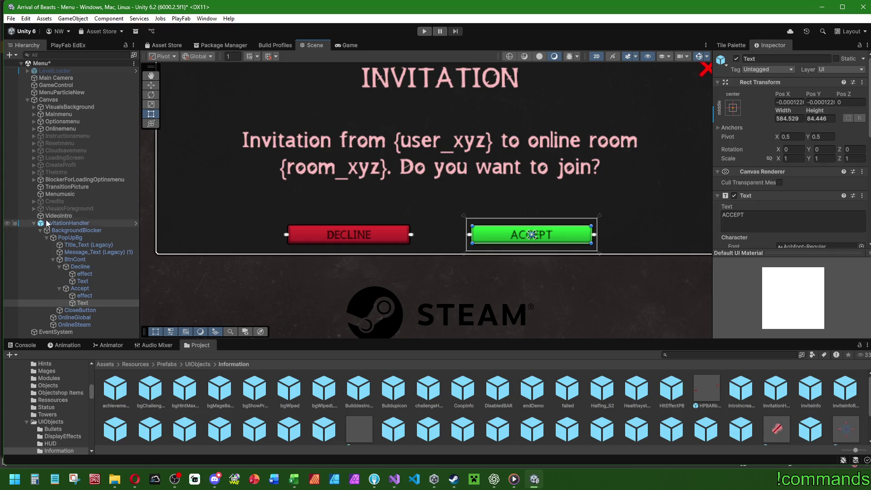
# Apply all InvitationHandler overrides to the prefab and delete the instance from the Menu scene.
pyautogui.scroll(-3, 504, 243)
pyautogui.scroll(-1, 520, 270)
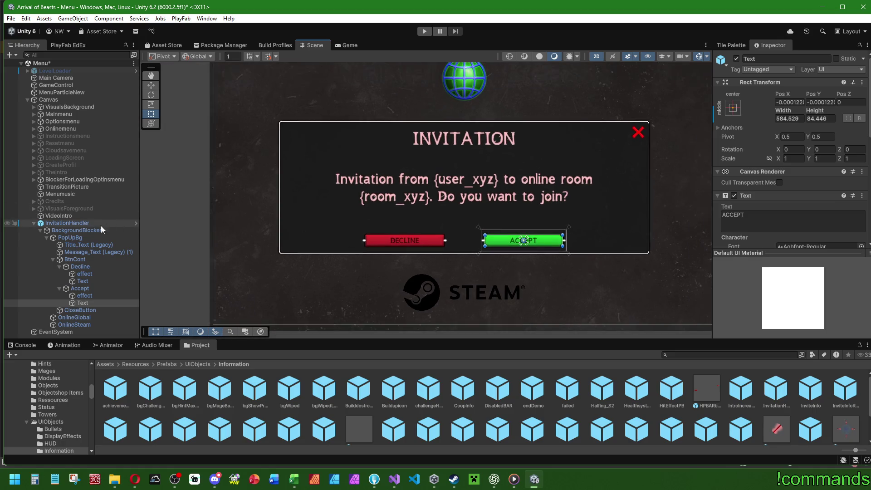
pyautogui.click(68, 223)
pyautogui.click(763, 94)
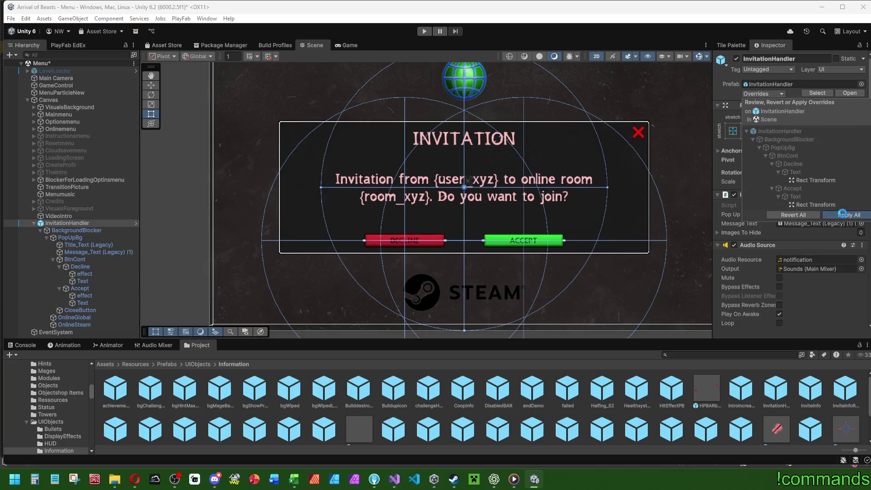
pyautogui.click(842, 215)
pyautogui.click(86, 223)
pyautogui.press('Delete')
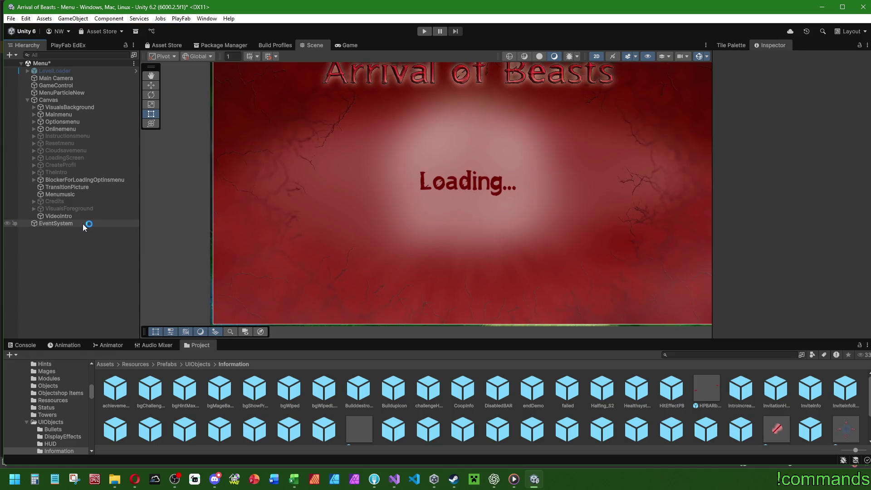
# Save the Menu scene from the File menu.
pyautogui.click(11, 18)
pyautogui.click(38, 117)
pyautogui.click(10, 18)
pyautogui.click(46, 64)
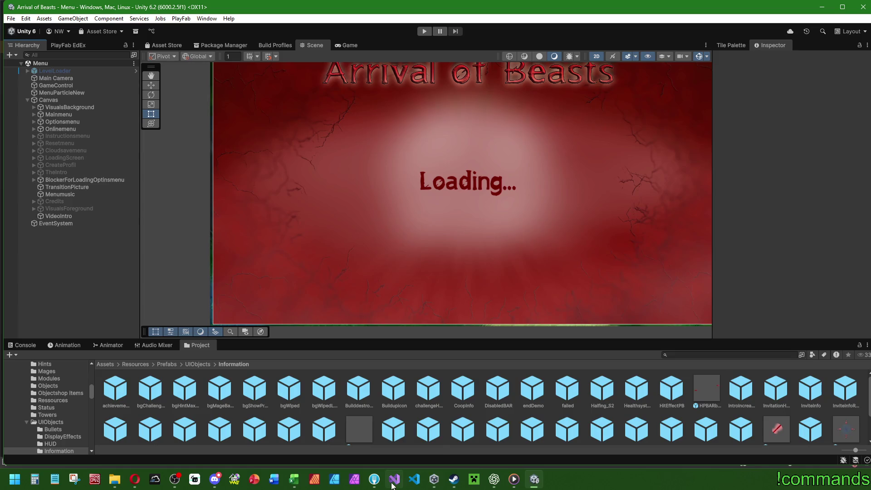
# Bring the Arrival of Beasts folder forward in File Explorer and launch Visual Studio Code.
pyautogui.moveTo(394, 484)
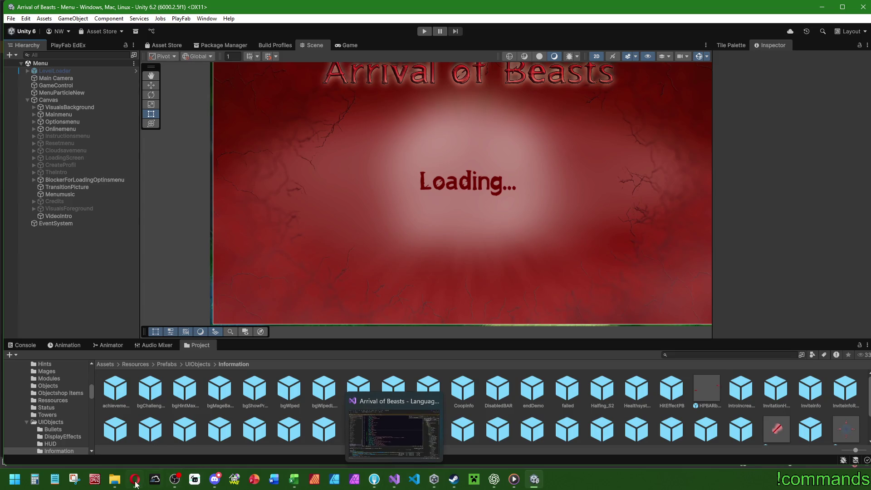
pyautogui.click(112, 485)
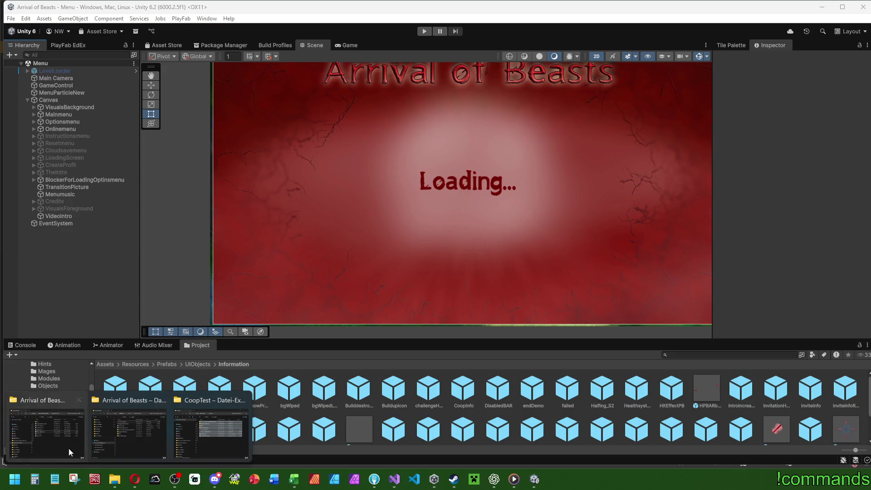
pyautogui.click(43, 447)
pyautogui.click(415, 480)
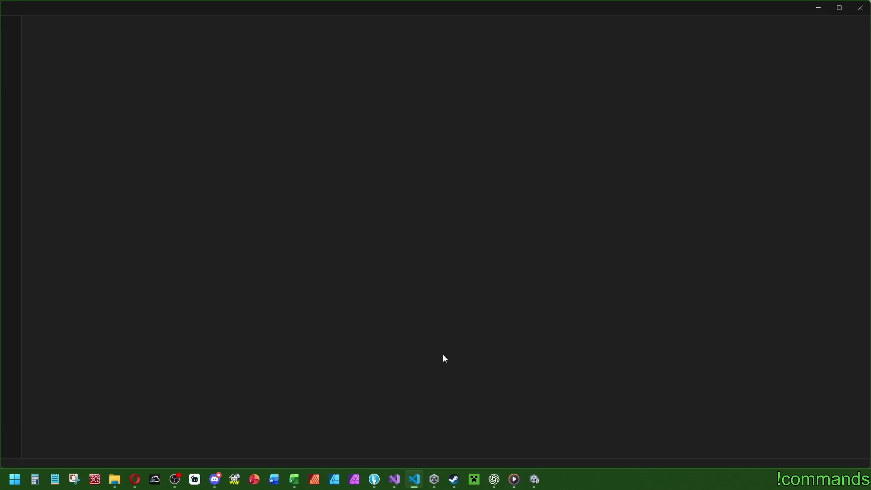
# Open Player.log from the game folder in VS Code.
pyautogui.click(70, 24)
pyautogui.click(24, 8)
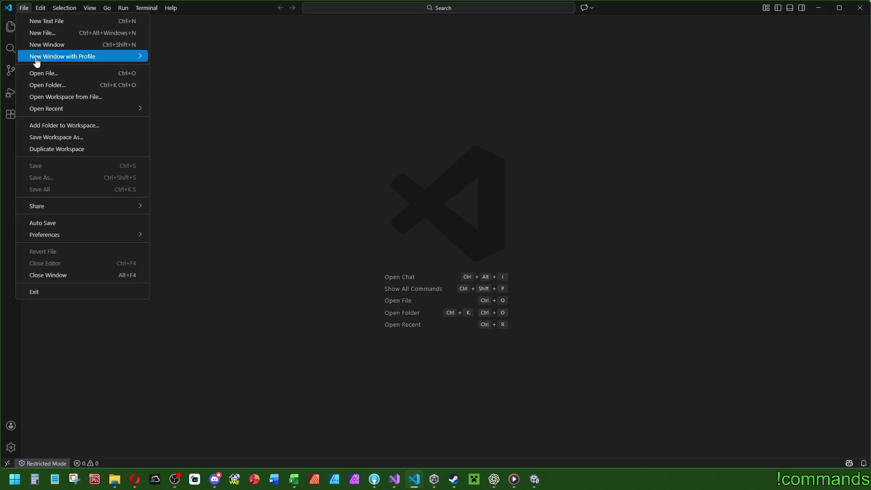
pyautogui.click(34, 72)
pyautogui.doubleClick(246, 186)
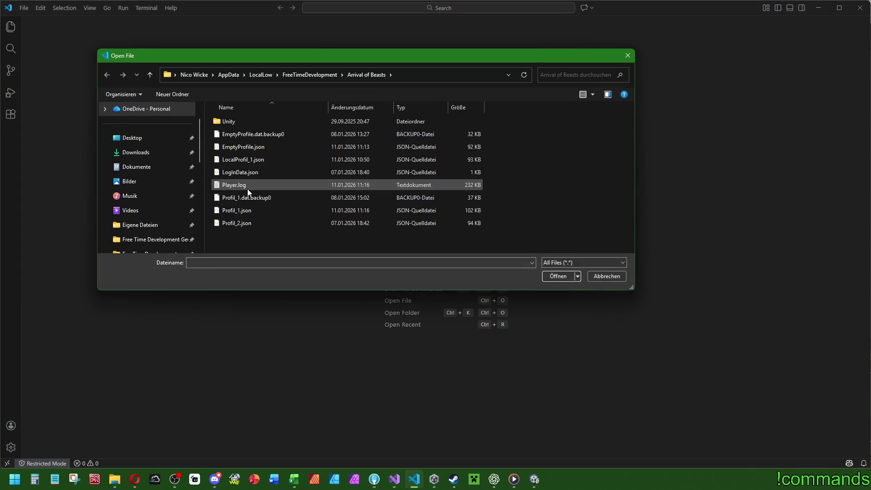
pyautogui.click(375, 263)
# Search the log for 'exception' and trace the ArgumentNullException to OnLobbyEntered, line 238.
pyautogui.hotkey('ctrl', 'f')
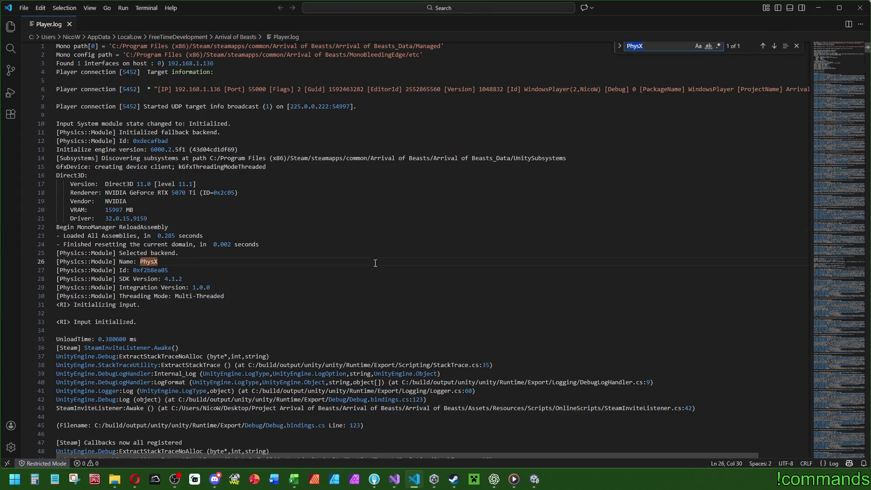
pyautogui.press('BackSpace')
pyautogui.write('exc')
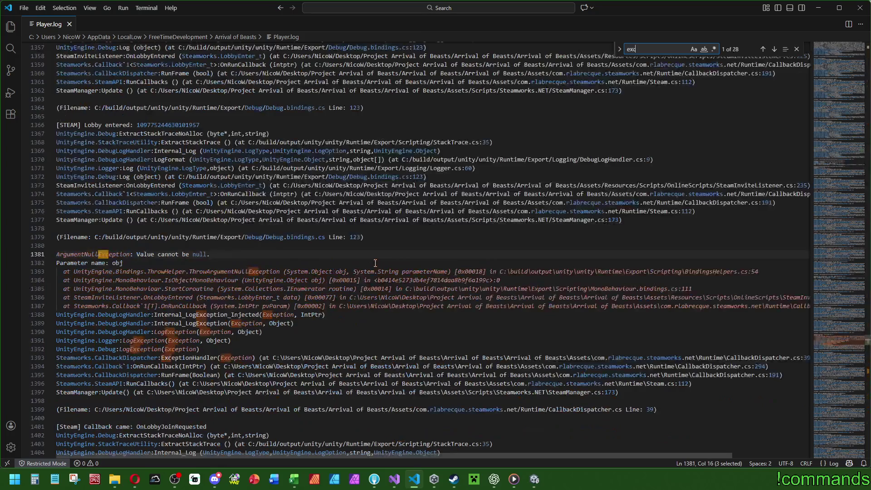
pyautogui.write('eption')
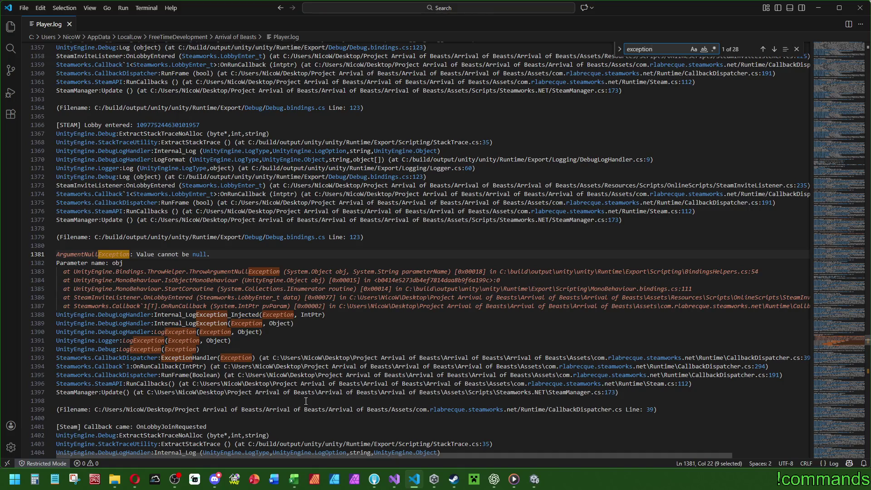
pyautogui.moveTo(354, 456)
pyautogui.mouseDown()
pyautogui.moveTo(452, 458)
pyautogui.moveTo(165, 443)
pyautogui.mouseUp()
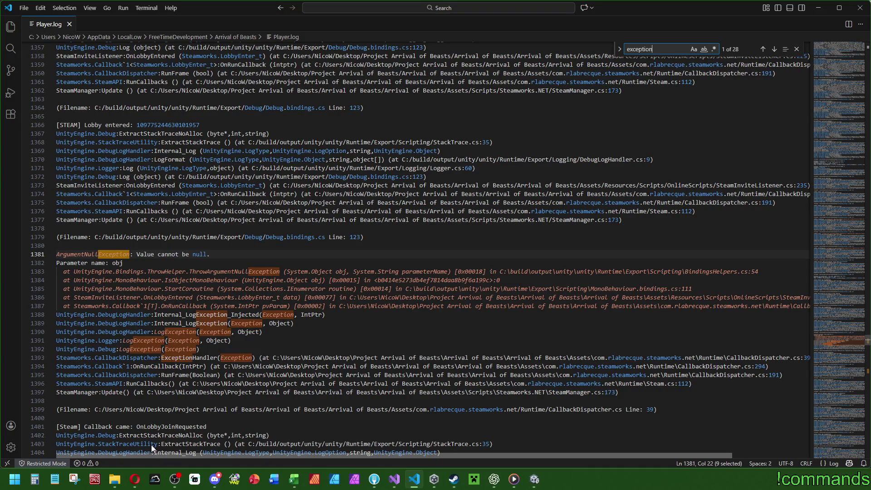
pyautogui.scroll(-3, 453, 363)
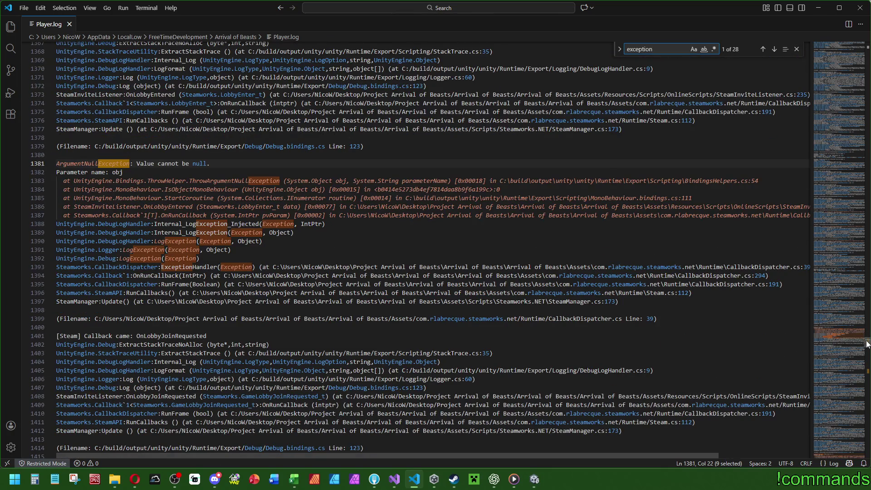
pyautogui.moveTo(867, 344); pyautogui.dragTo(867, 373)
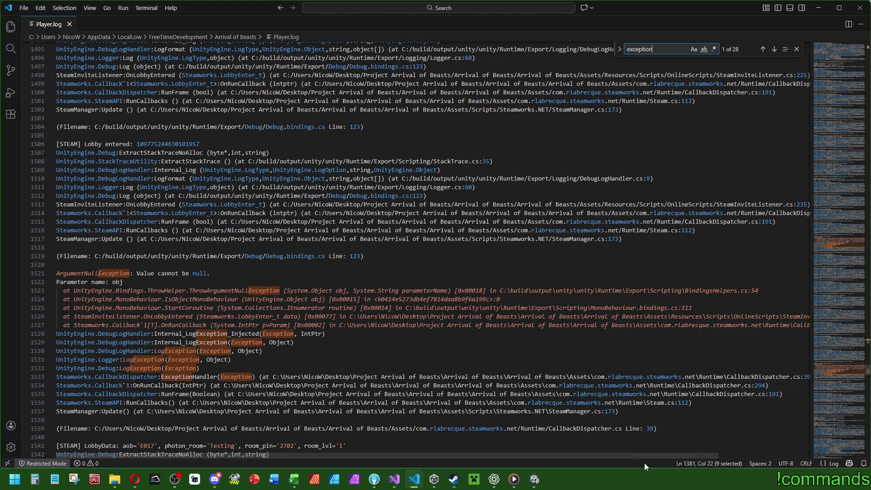
pyautogui.moveTo(650, 454)
pyautogui.mouseDown()
pyautogui.moveTo(741, 460)
pyautogui.moveTo(638, 462)
pyautogui.mouseUp()
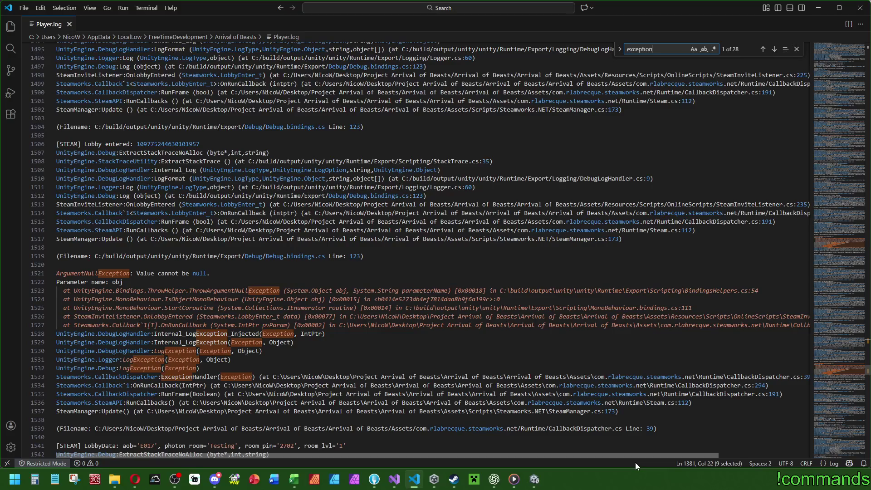
pyautogui.moveTo(640, 461); pyautogui.dragTo(692, 453)
pyautogui.hscroll(-3, 730, 448)
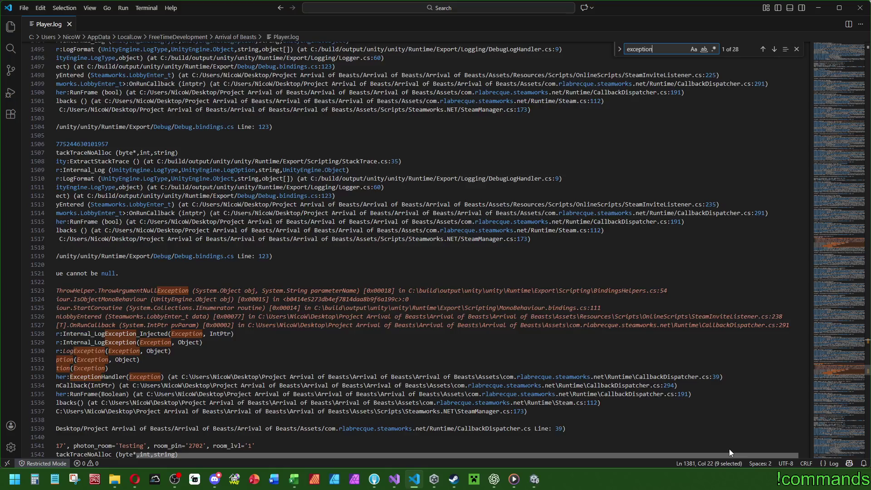
pyautogui.click(395, 480)
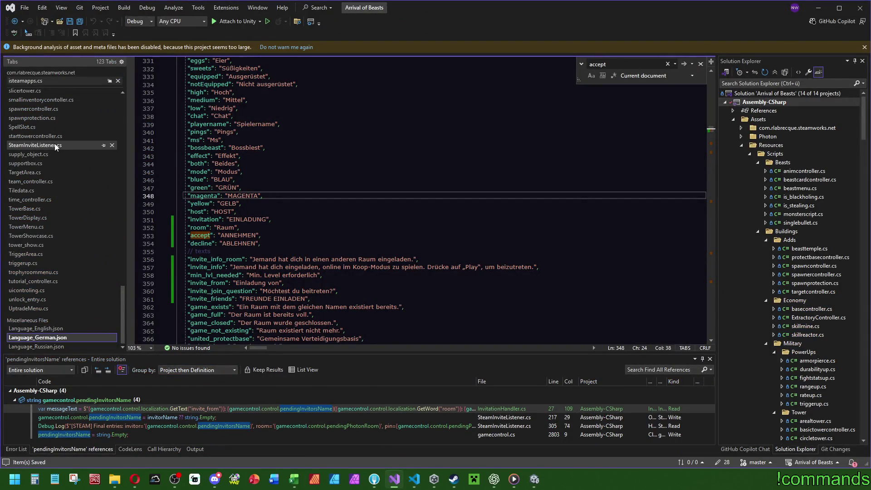
# Open SteamInviteListener.cs at line 238 and find all uses of _currentLobbyId.
pyautogui.click(55, 144)
pyautogui.moveTo(709, 211); pyautogui.dragTo(710, 231)
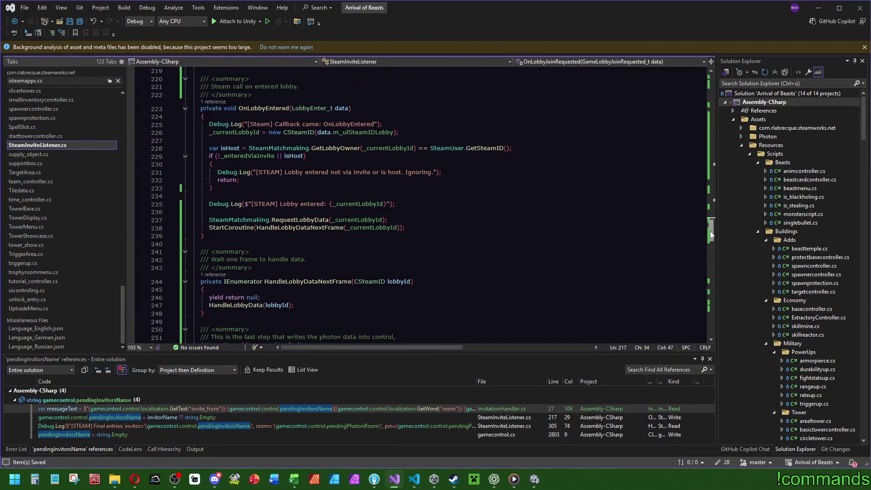
pyautogui.click(371, 228)
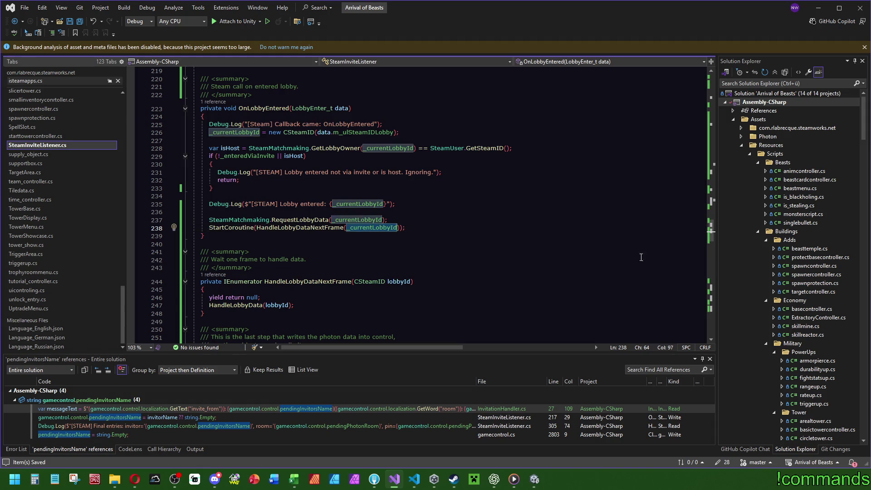
pyautogui.hotkey('ctrl', 'f')
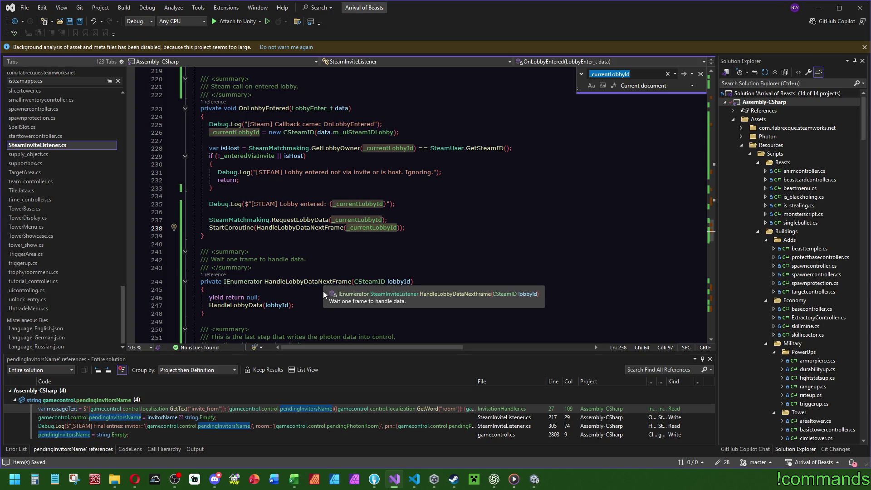
pyautogui.click(313, 228)
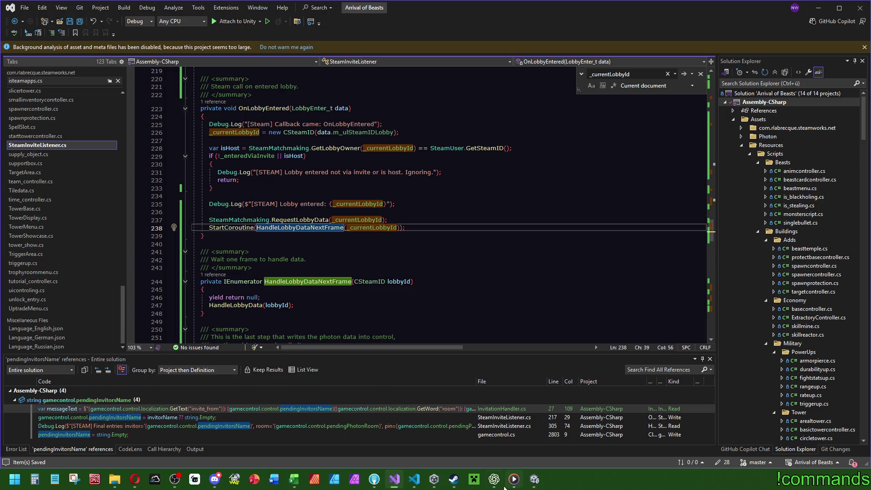
pyautogui.click(414, 479)
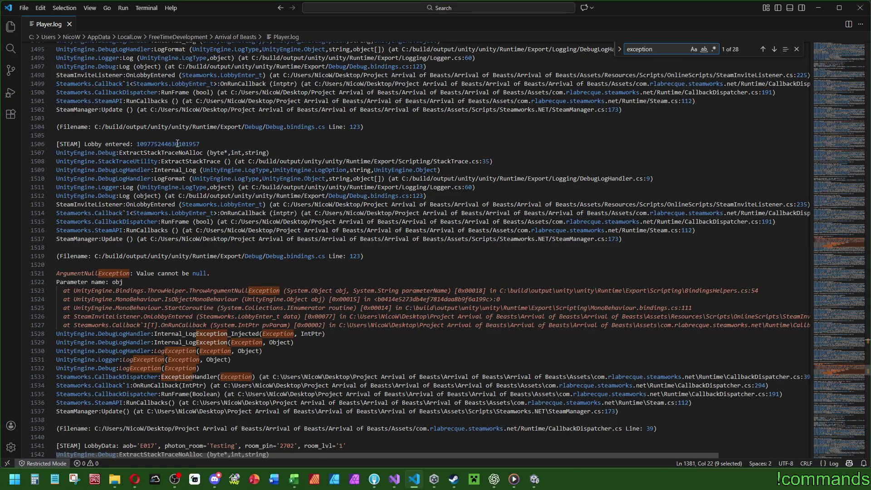
pyautogui.click(395, 479)
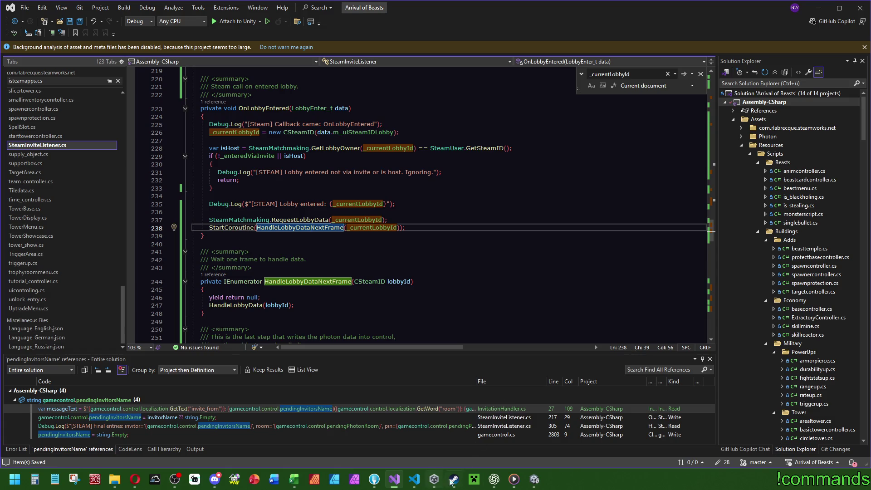
pyautogui.moveTo(495, 481)
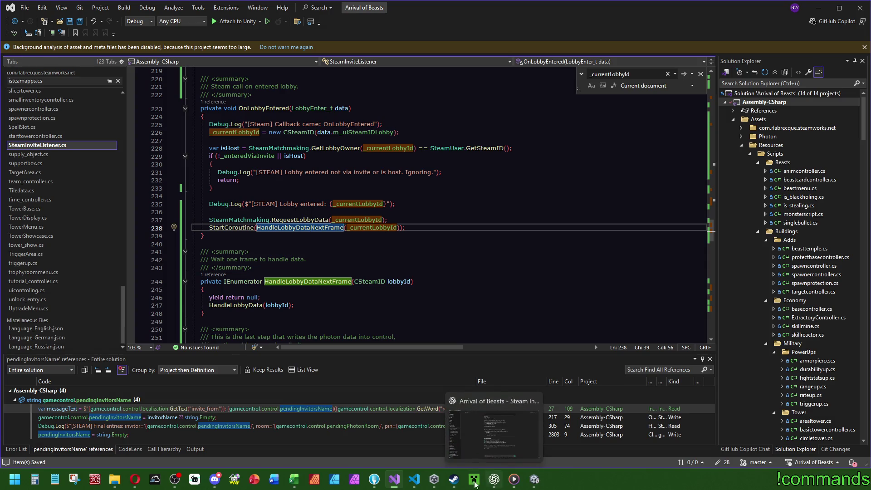
pyautogui.click(412, 482)
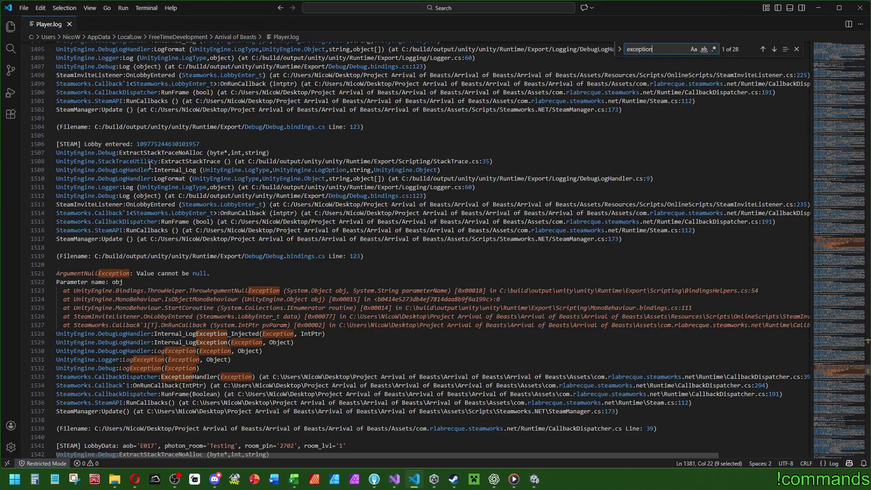
pyautogui.moveTo(245, 454); pyautogui.dragTo(299, 454)
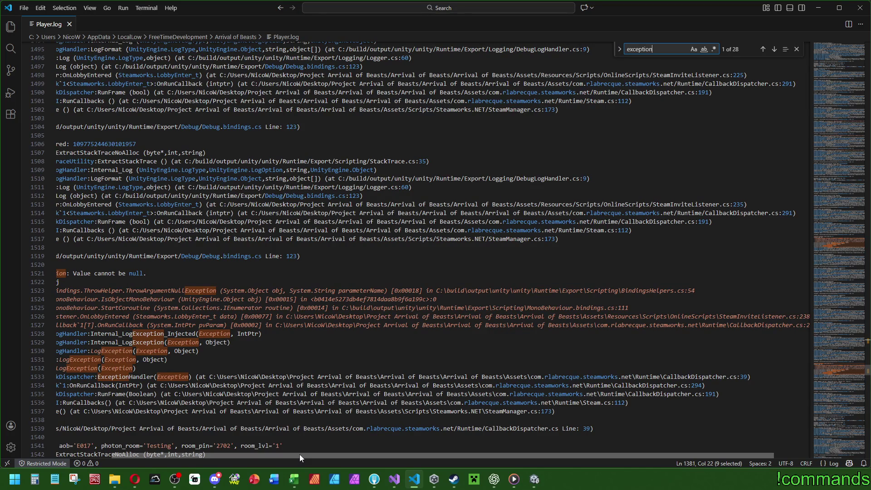
pyautogui.moveTo(299, 454); pyautogui.dragTo(177, 457)
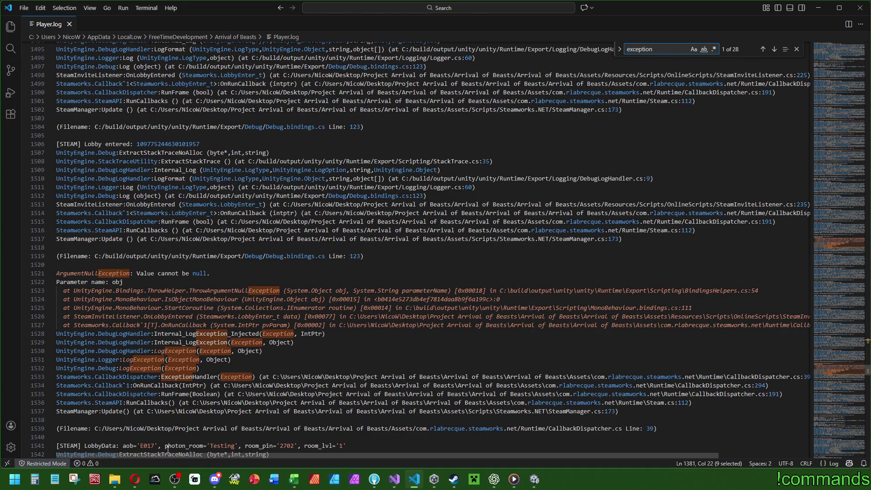
pyautogui.click(218, 273)
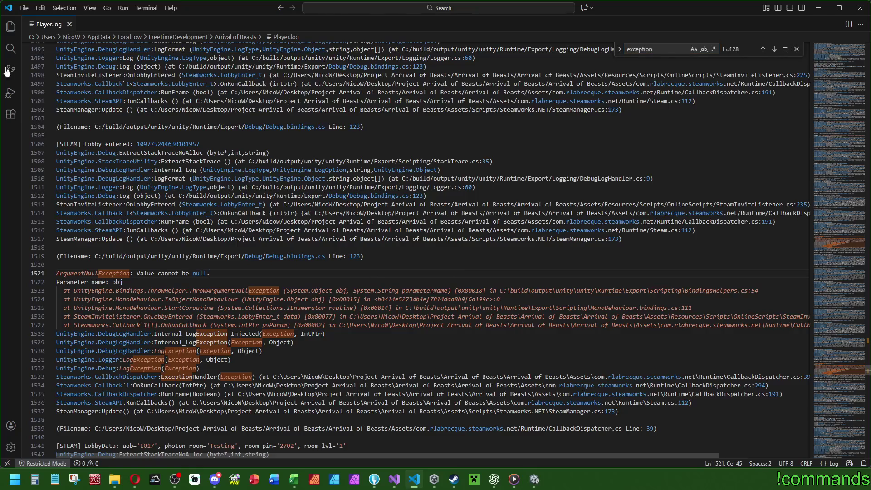
pyautogui.click(69, 24)
pyautogui.click(860, 8)
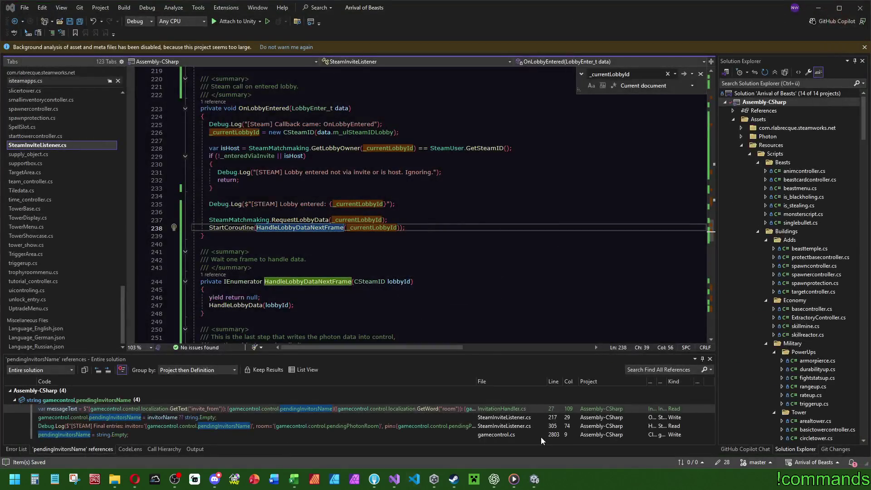
pyautogui.click(534, 479)
pyautogui.hotkey('alt', 'Tab')
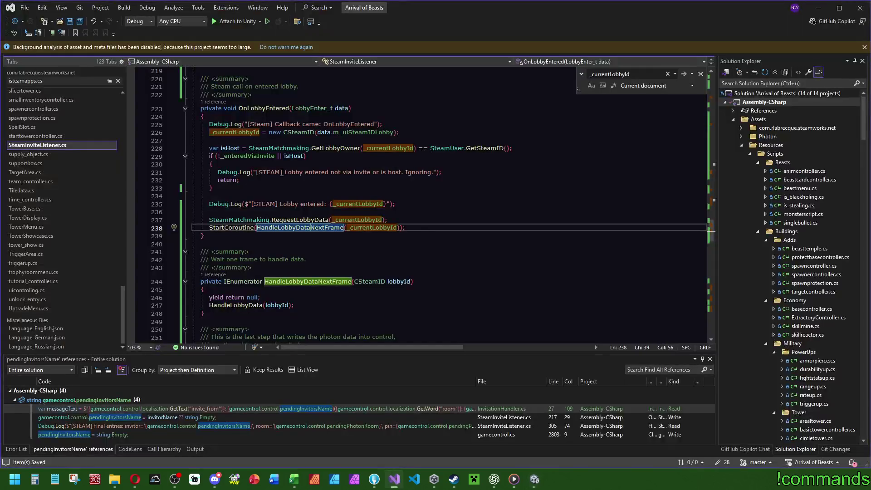
pyautogui.scroll(3, 597, 255)
pyautogui.moveTo(707, 224); pyautogui.dragTo(728, 108)
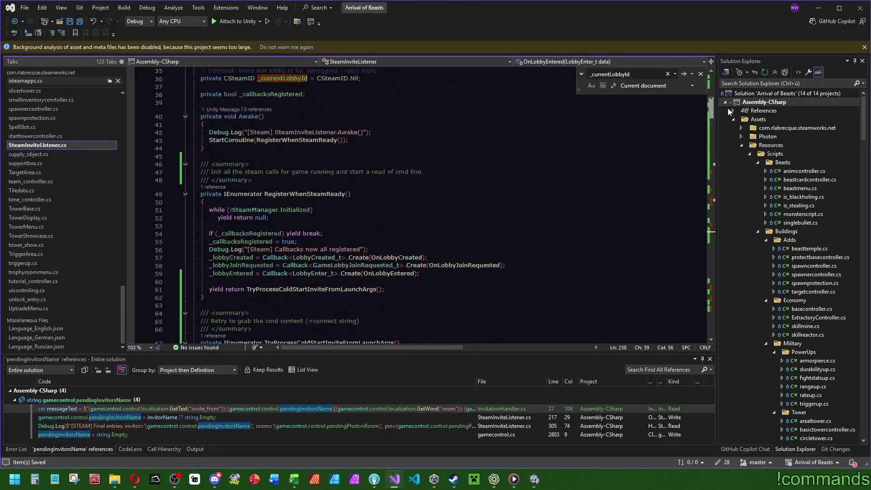
pyautogui.scroll(-2, 499, 204)
pyautogui.click(313, 227)
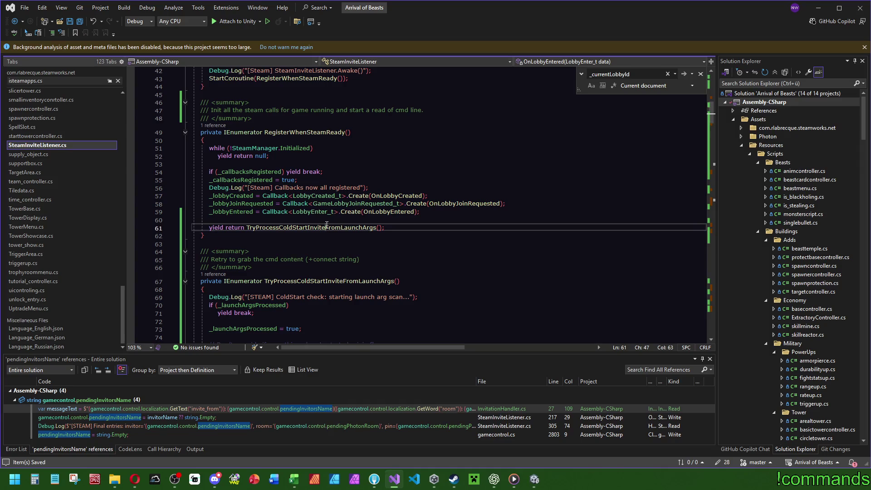
pyautogui.press('F12')
pyautogui.scroll(-5, 389, 162)
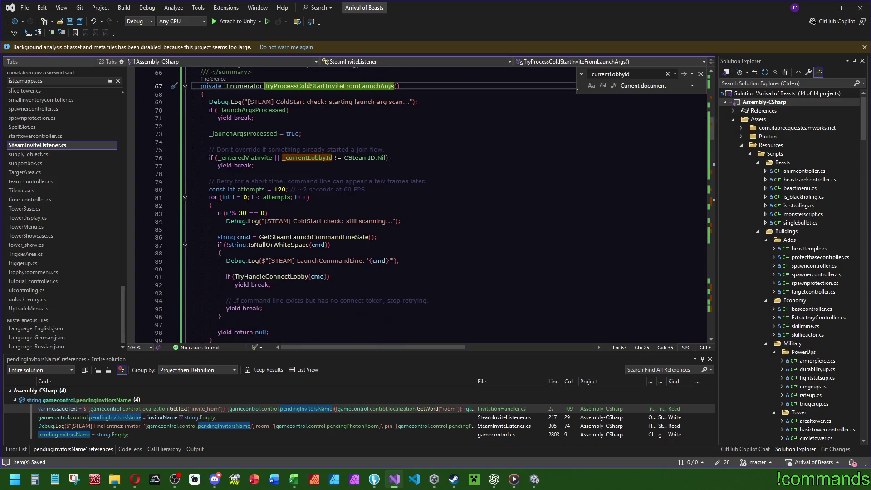
pyautogui.click(282, 278)
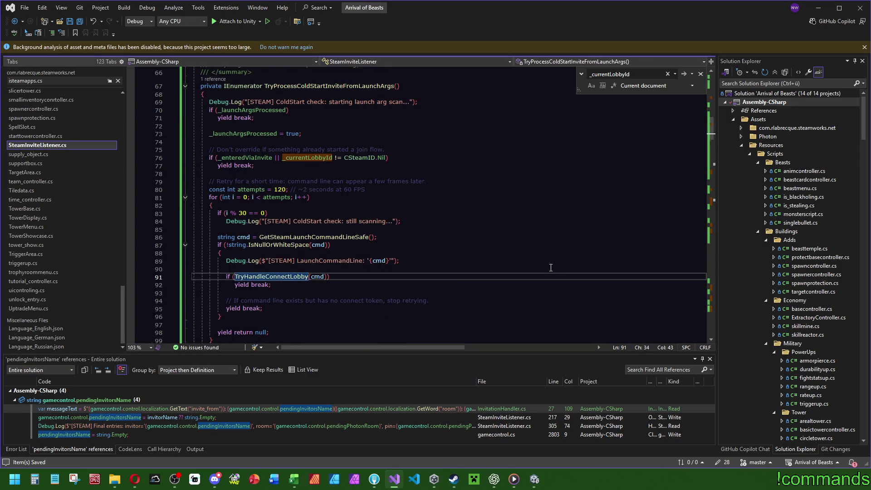
pyautogui.scroll(-3, 552, 268)
pyautogui.press('F12')
pyautogui.scroll(-5, 249, 272)
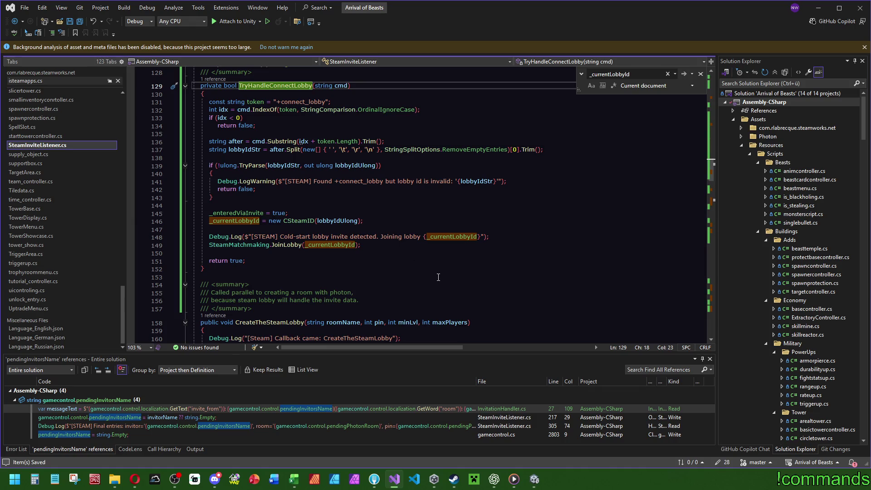
pyautogui.scroll(6, 410, 266)
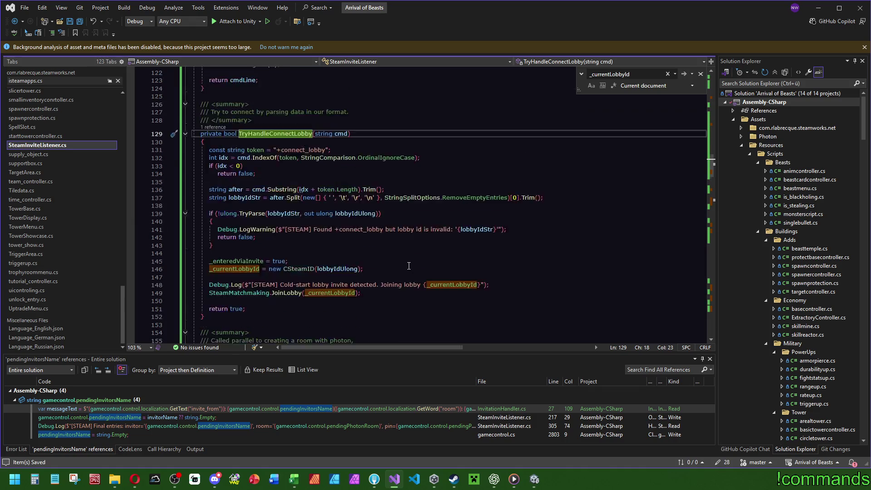
pyautogui.moveTo(708, 158); pyautogui.dragTo(713, 135)
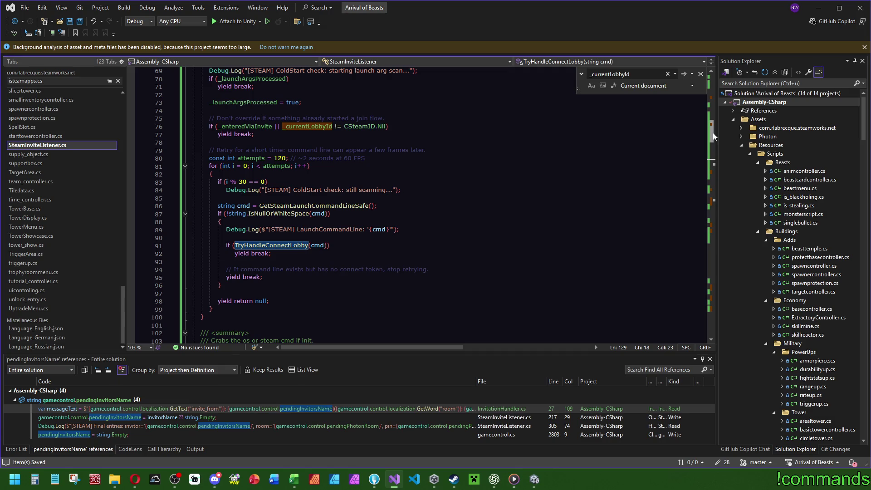
pyautogui.moveTo(713, 133)
pyautogui.mouseDown()
pyautogui.moveTo(712, 156)
pyautogui.moveTo(710, 121)
pyautogui.moveTo(712, 140)
pyautogui.moveTo(710, 132)
pyautogui.mouseUp()
pyautogui.scroll(9, 335, 282)
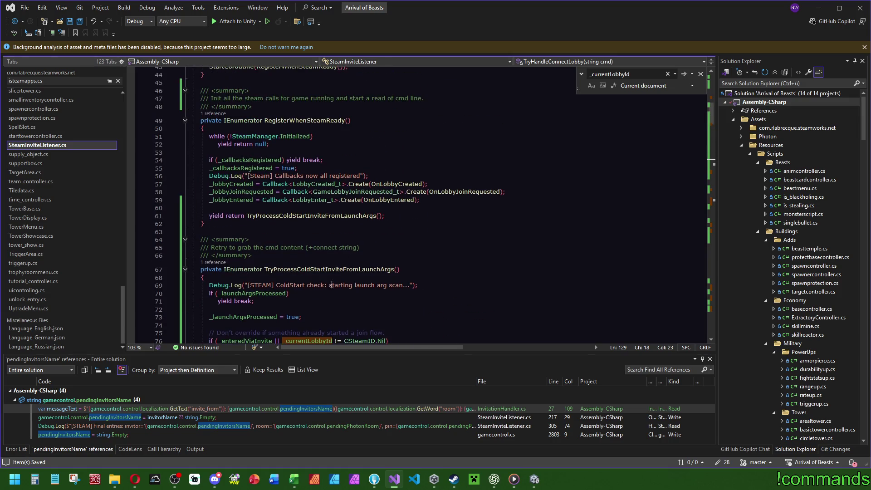
pyautogui.click(309, 216)
pyautogui.scroll(2, 289, 182)
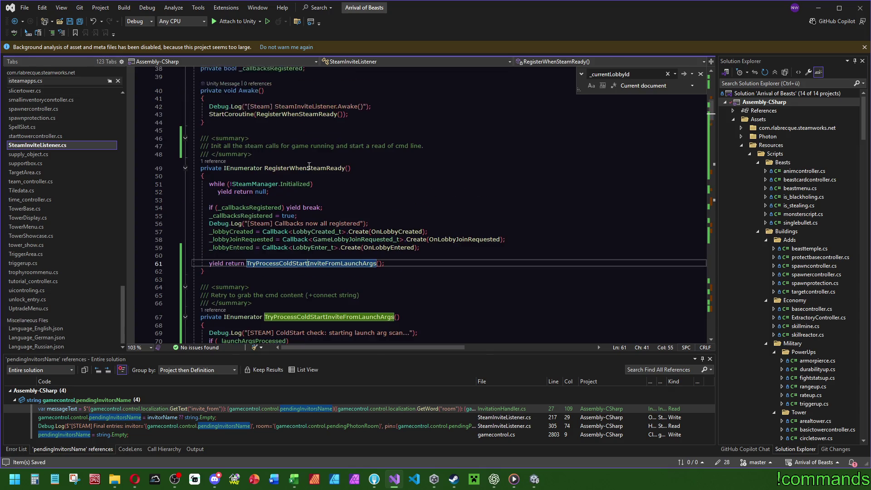
pyautogui.click(289, 173)
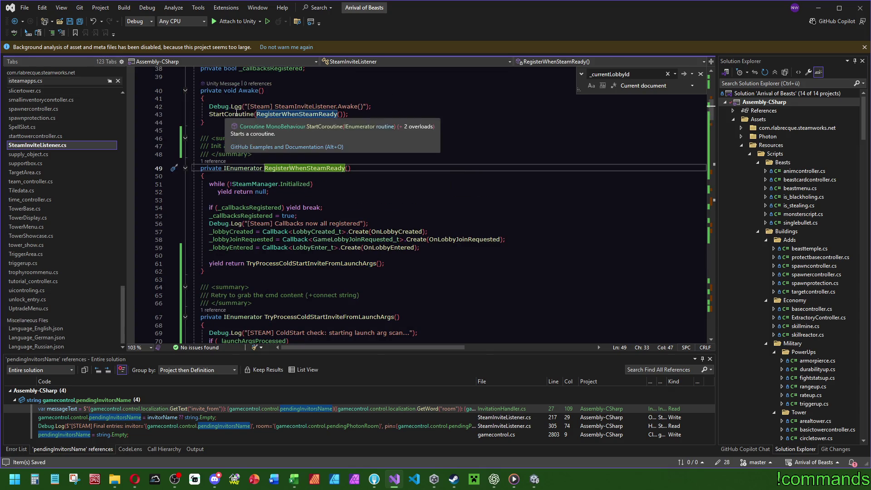
pyautogui.click(253, 114)
pyautogui.hotkey('ctrl', 'f')
pyautogui.press('Return')
pyautogui.click(344, 158)
pyautogui.click(248, 236)
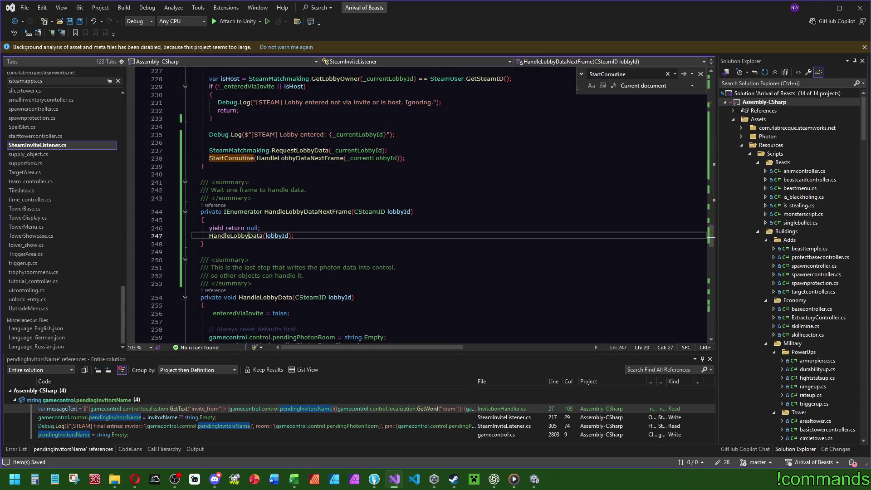
pyautogui.scroll(-5, 388, 242)
pyautogui.scroll(-7, 389, 241)
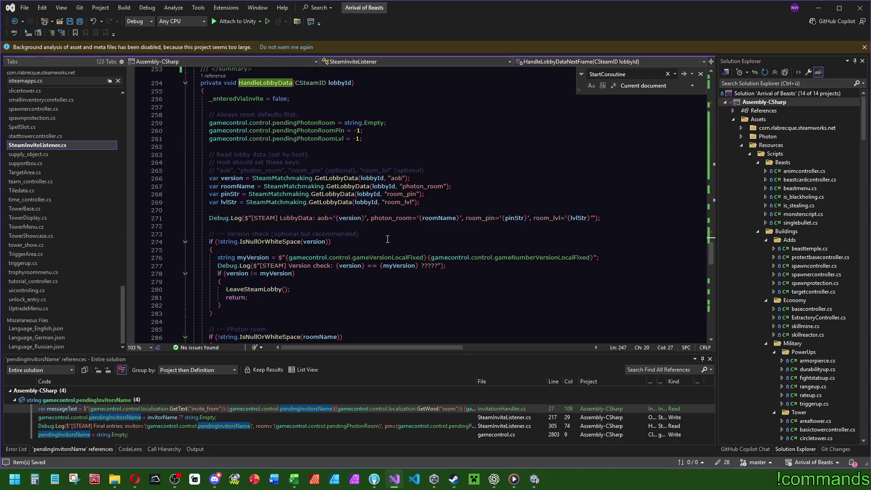
pyautogui.scroll(-6, 387, 239)
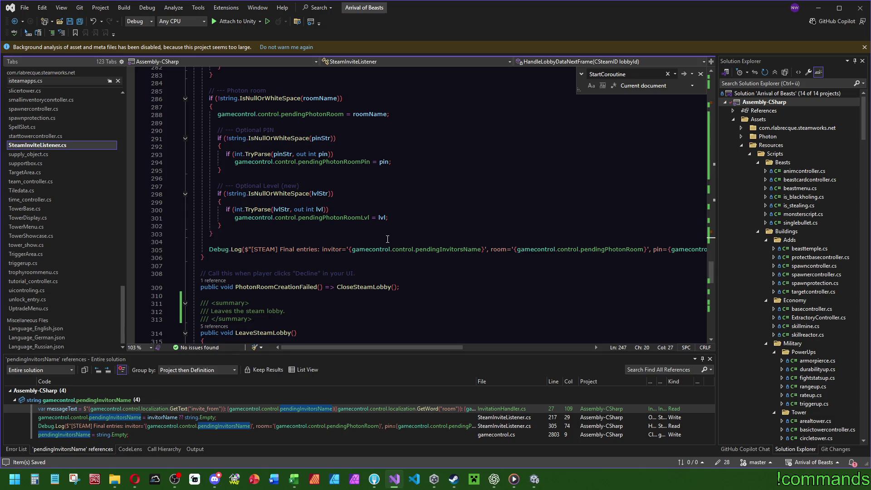
pyautogui.scroll(4, 388, 239)
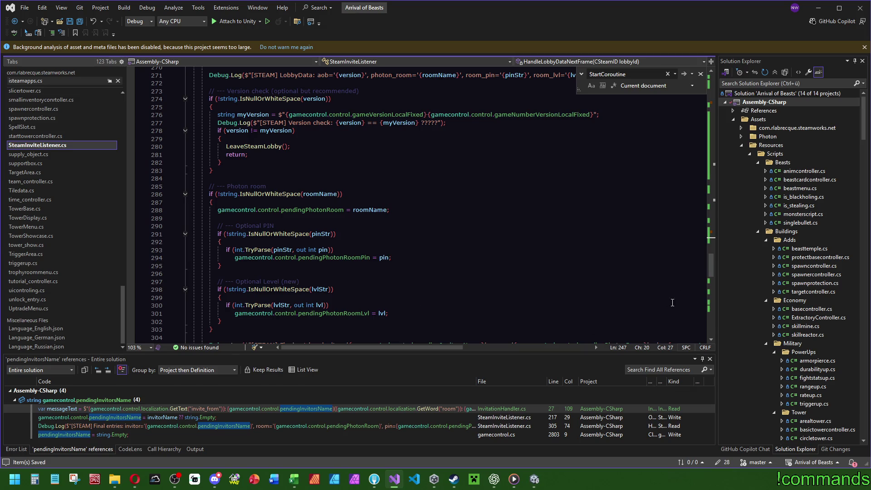
pyautogui.moveTo(711, 263); pyautogui.dragTo(711, 230)
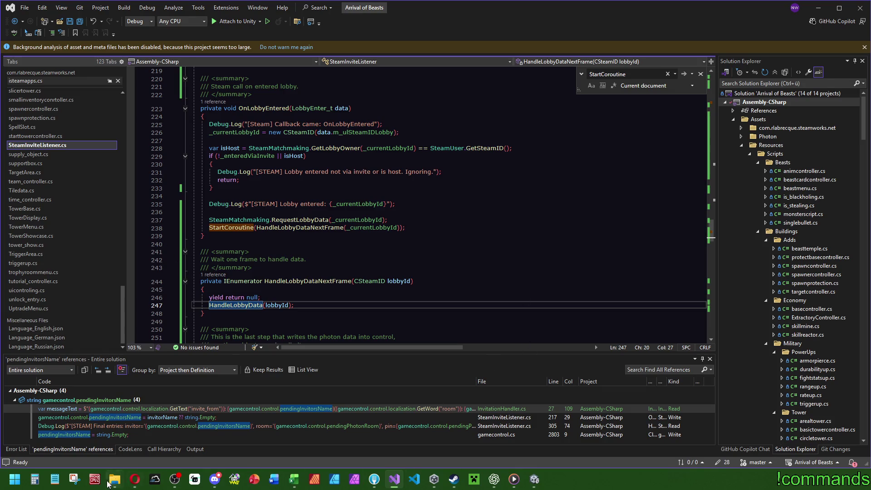
pyautogui.click(416, 477)
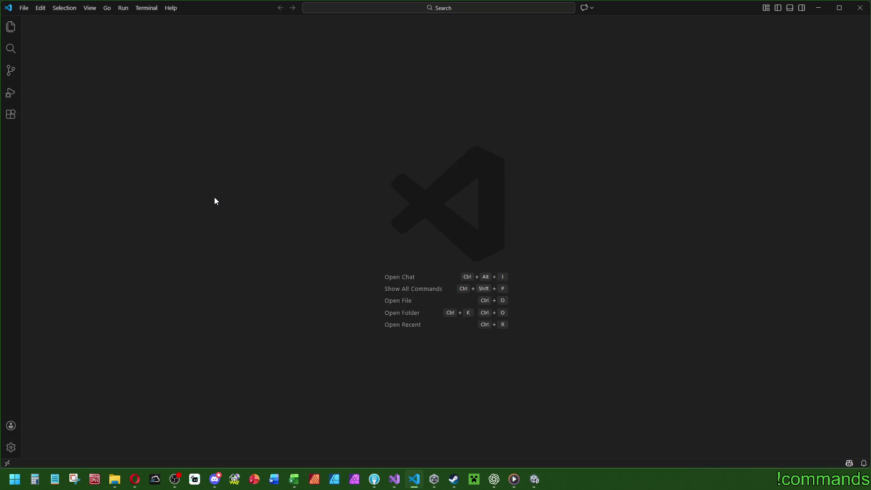
# Reopen Player.log and select the ArgumentNullException stack trace near line 1518.
pyautogui.click(67, 20)
pyautogui.click(29, 12)
pyautogui.click(73, 74)
pyautogui.doubleClick(247, 184)
pyautogui.click(339, 248)
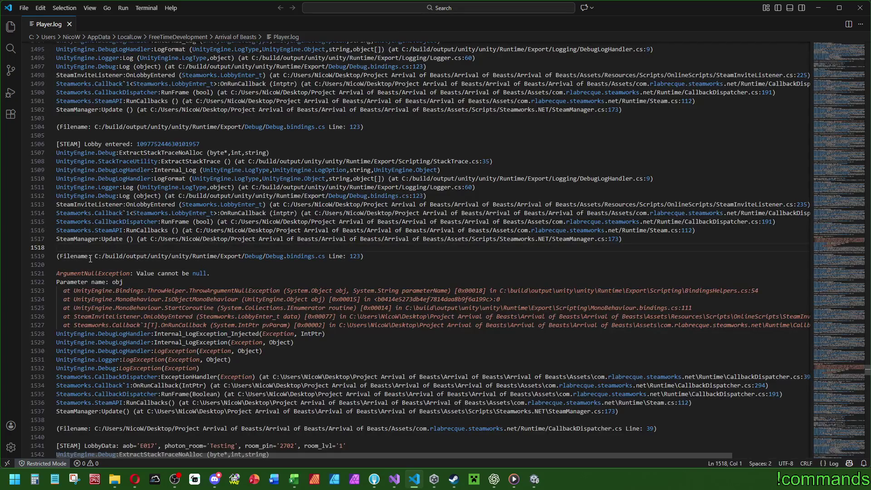
pyautogui.moveTo(630, 411)
pyautogui.mouseDown()
pyautogui.moveTo(294, 340)
pyautogui.moveTo(50, 273)
pyautogui.moveTo(5, 273)
pyautogui.mouseUp()
pyautogui.hotkey('ctrl', 'c')
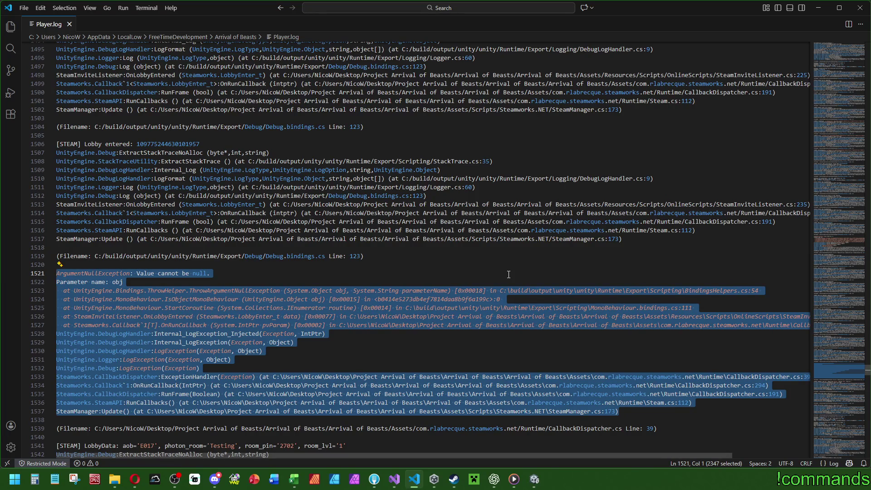
pyautogui.click(509, 275)
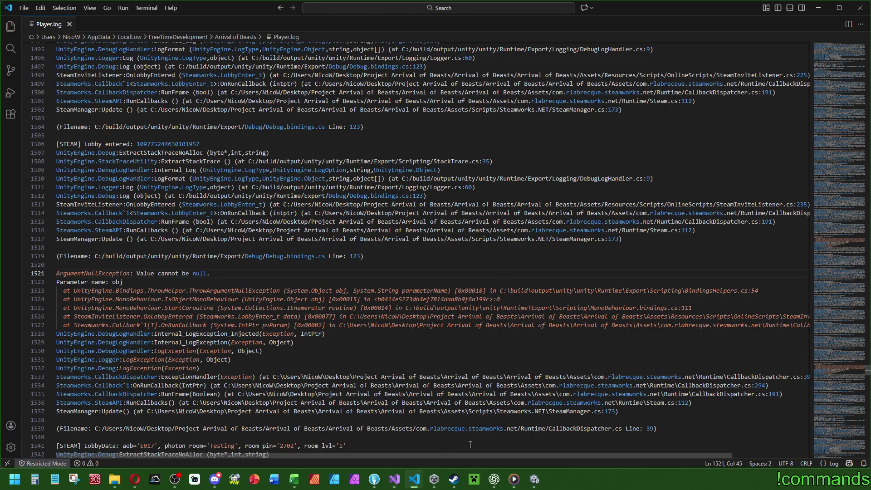
pyautogui.click(494, 479)
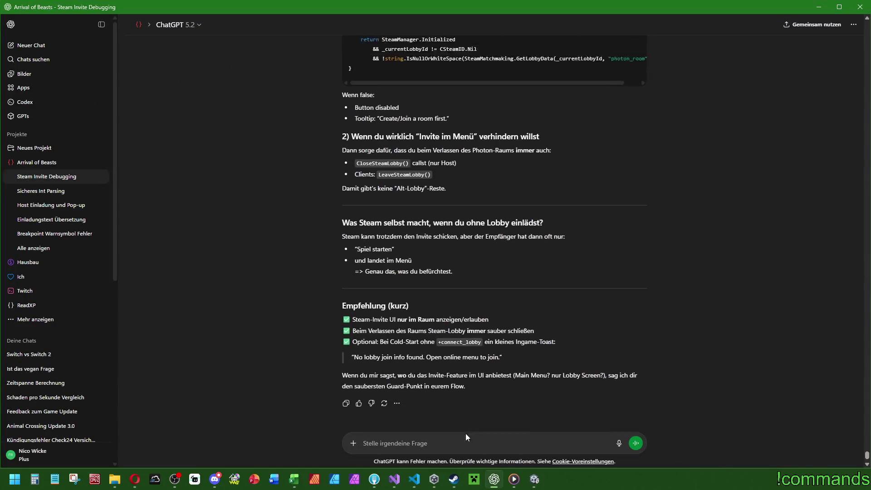
# Type 'Chef, wenn ich ins Hauptmenü zu' into the ChatGPT prompt and select the draft.
pyautogui.scroll(-2, 449, 440)
pyautogui.write('Chef, wenn ich ins Hauptmenü zu')
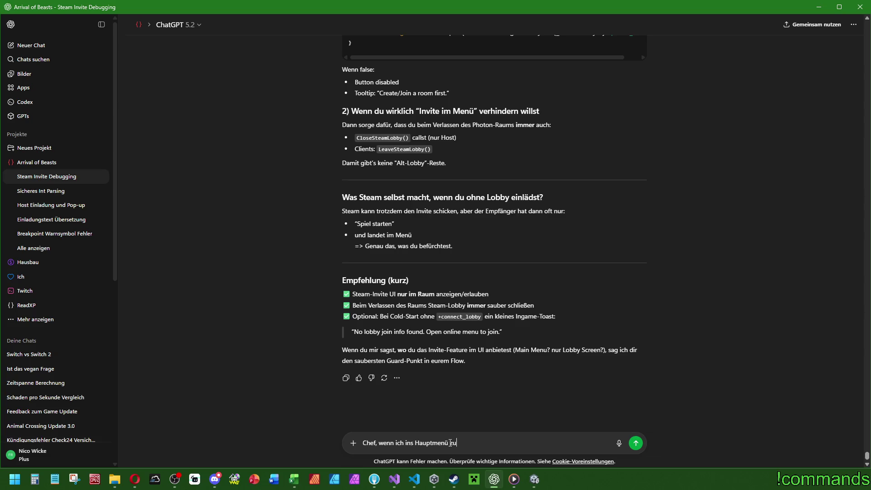
pyautogui.hotkey('ctrl', 'a')
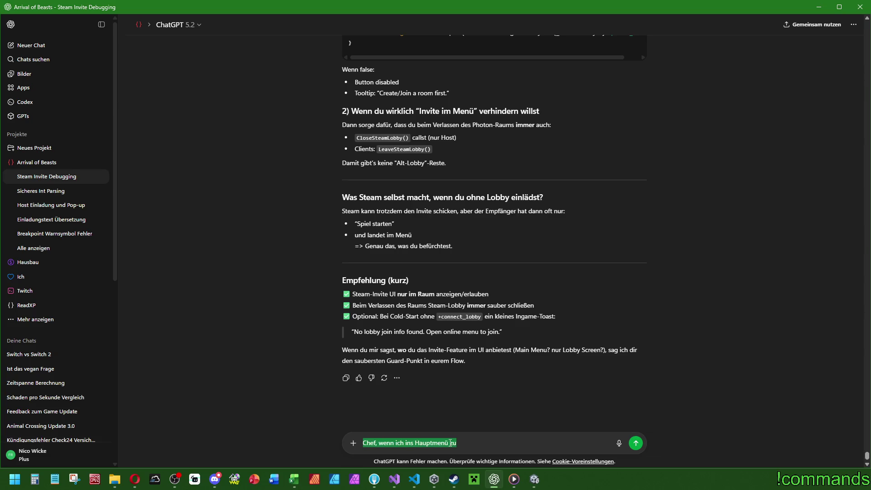
pyautogui.click(394, 480)
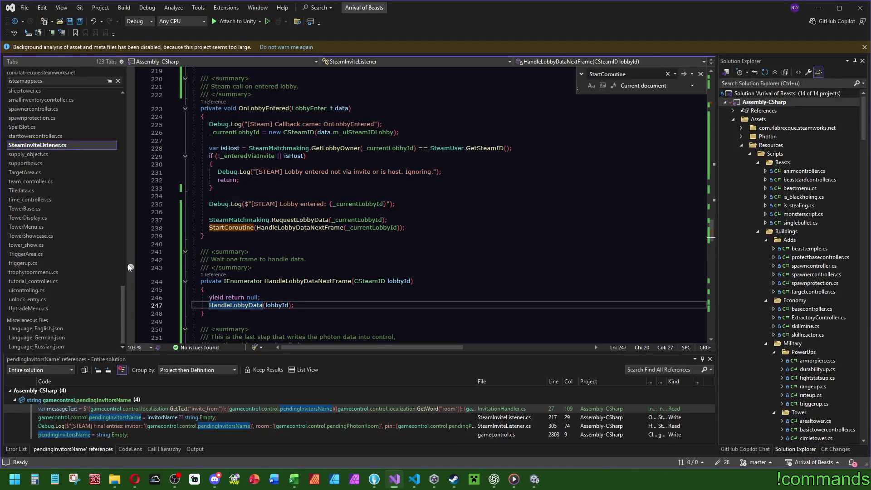
# Open mainmenu.cs, scroll past Awake to Update, and jump to the CheckForInvite definition.
pyautogui.moveTo(120, 282); pyautogui.dragTo(115, 178)
pyautogui.click(49, 173)
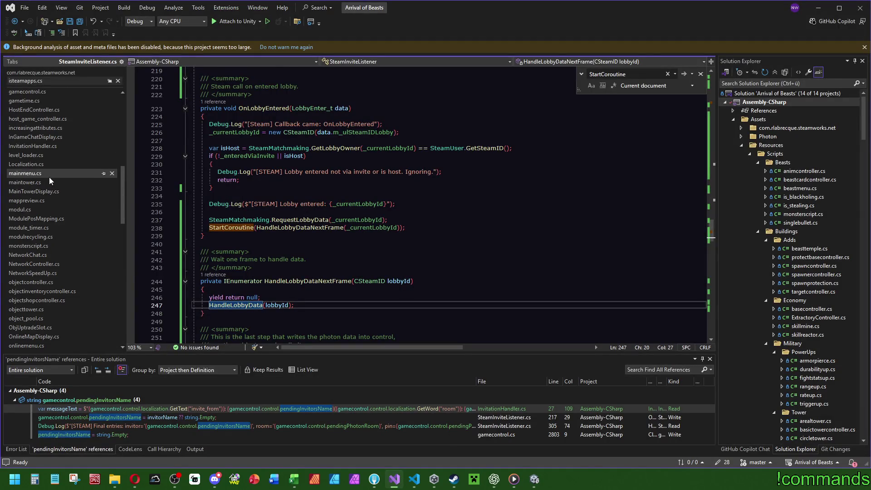
pyautogui.click(477, 145)
pyautogui.scroll(-2, 433, 292)
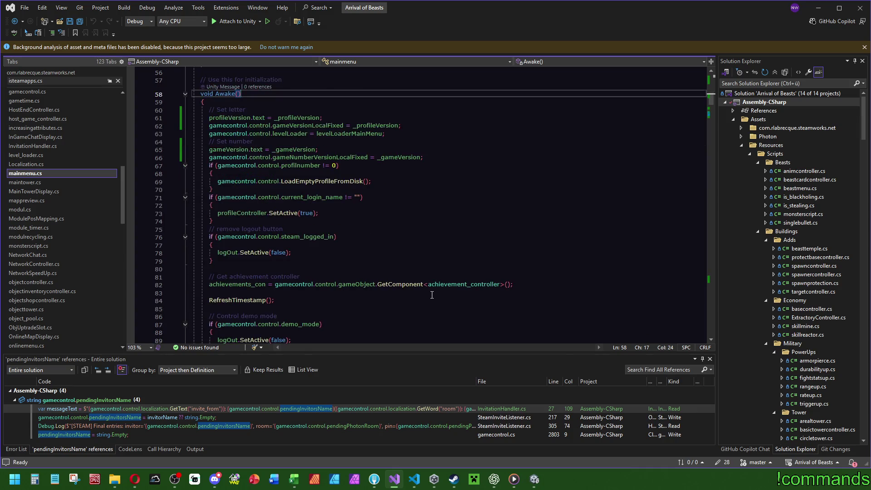
pyautogui.scroll(-5, 435, 289)
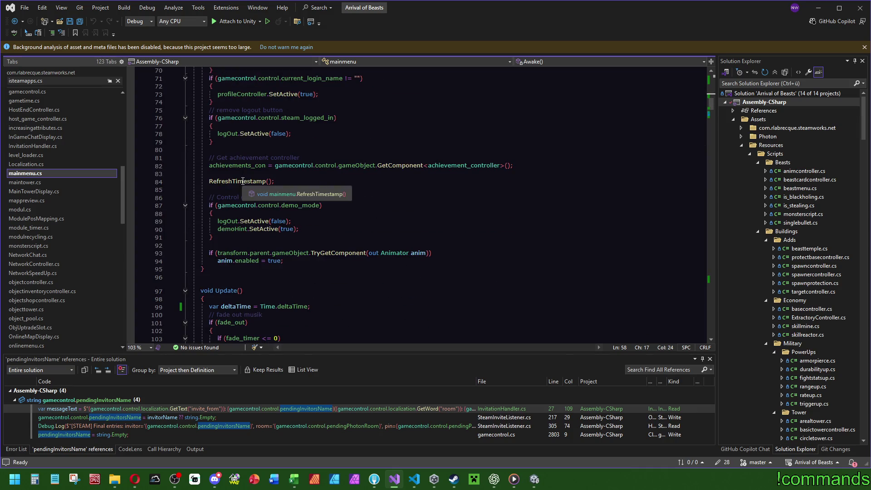
pyautogui.click(212, 102)
pyautogui.scroll(7, 710, 99)
pyautogui.moveTo(711, 99); pyautogui.dragTo(713, 113)
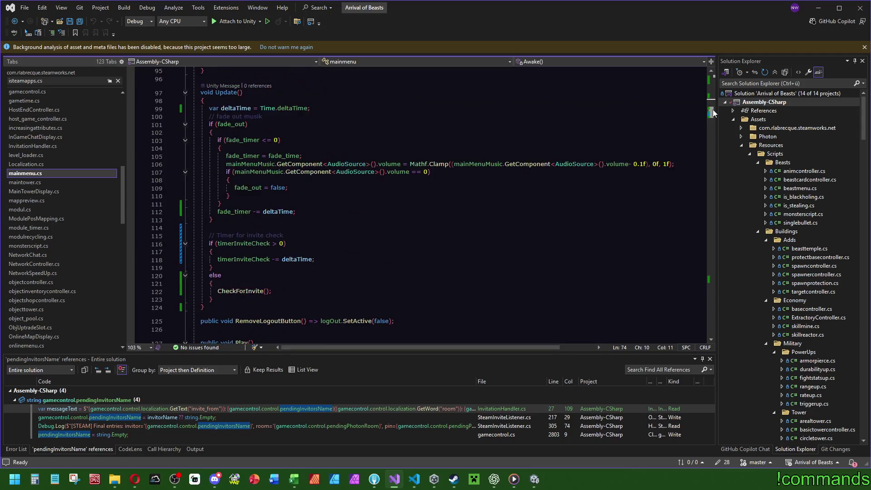
pyautogui.keyDown('ctrl'); pyautogui.click(235, 291); pyautogui.keyUp('ctrl')
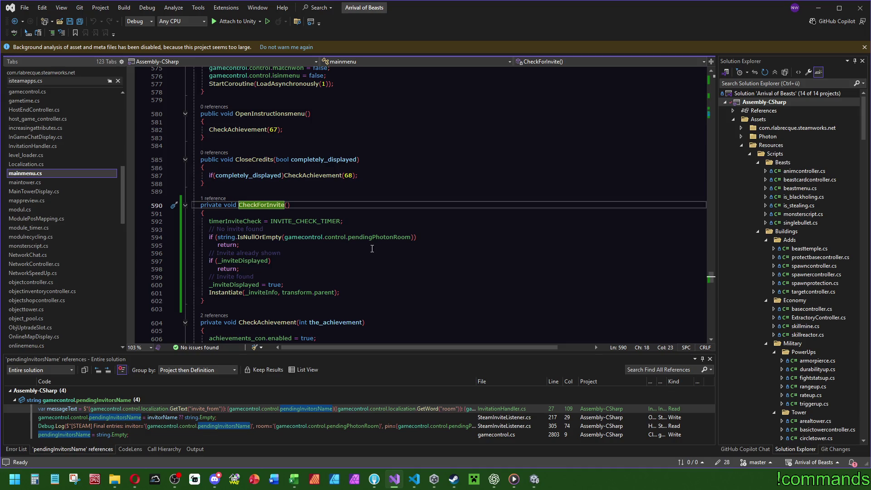
pyautogui.moveTo(213, 295)
pyautogui.click(494, 479)
# Finish the question 'rück wechsele, fliegt mir diese Exception?!', paste the stack trace, add 'Hää ?', and send.
pyautogui.write('rück wechsele,')
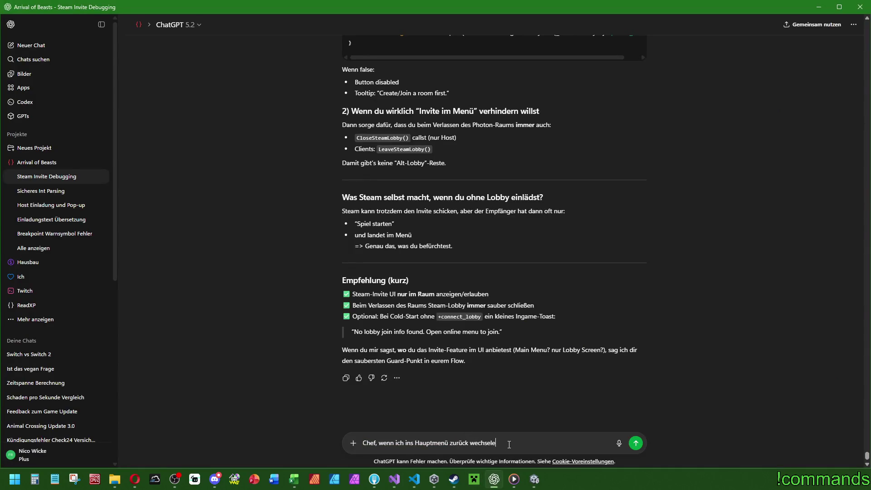
pyautogui.write(' fliegt mir die')
pyautogui.write('se Exception?')
pyautogui.write('!')
pyautogui.hotkey('shift', 'Return')
pyautogui.hotkey('shift', 'Return')
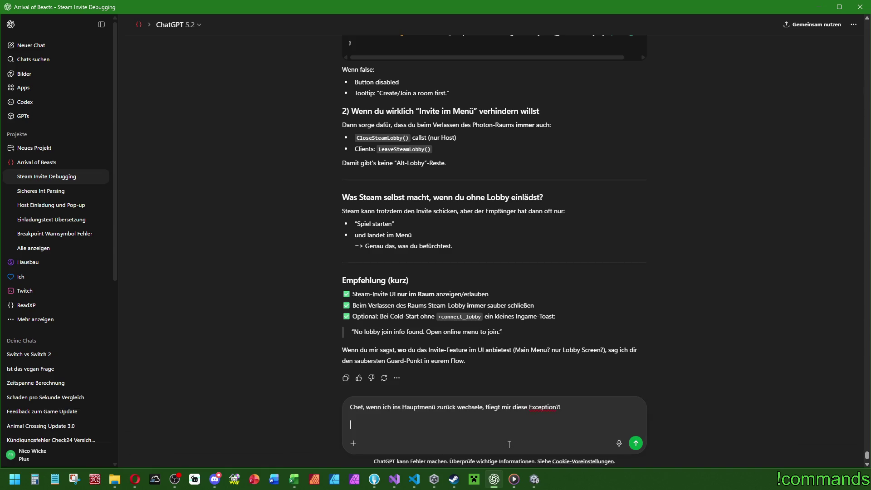
pyautogui.hotkey('ctrl', 'v')
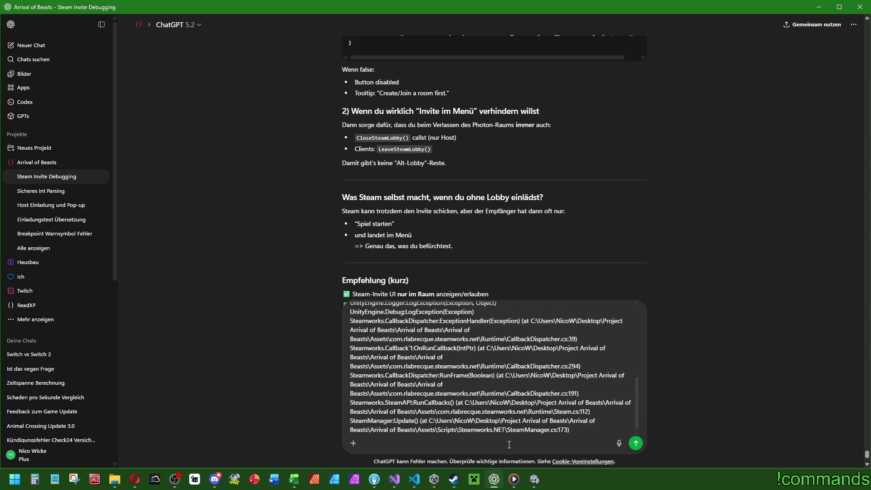
pyautogui.hotkey('shift', 'Return')
pyautogui.hotkey('shift', 'Return')
pyautogui.write('Hää ?')
pyautogui.press('Return')
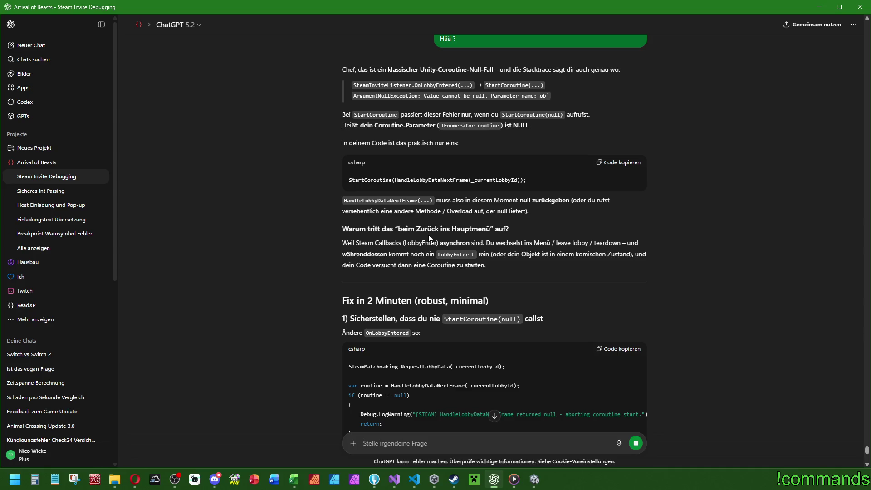
# Read through ChatGPT's null-coroutine explanation and the proposed guard fix.
pyautogui.scroll(-2, 429, 236)
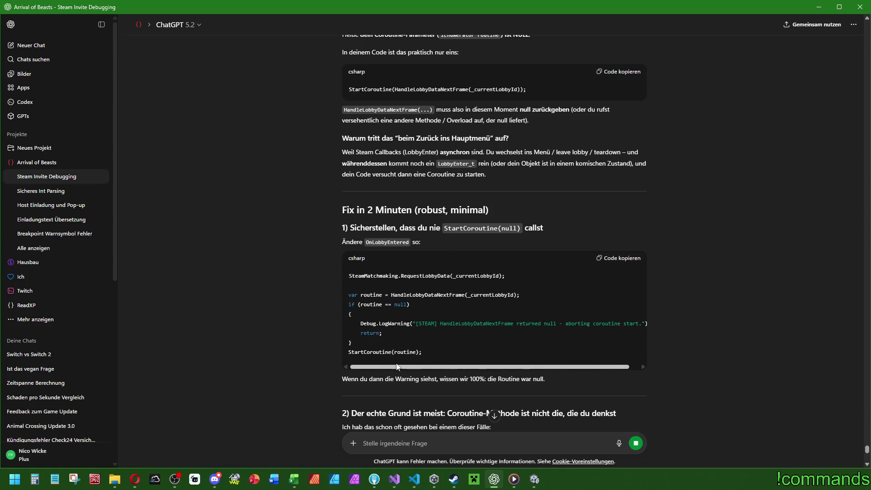
pyautogui.scroll(-1, 380, 370)
pyautogui.scroll(-1, 381, 370)
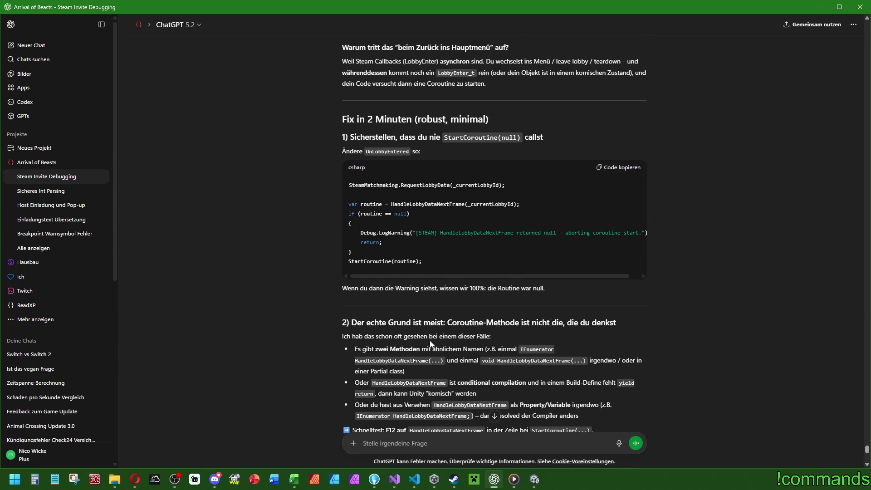
pyautogui.scroll(-2, 399, 243)
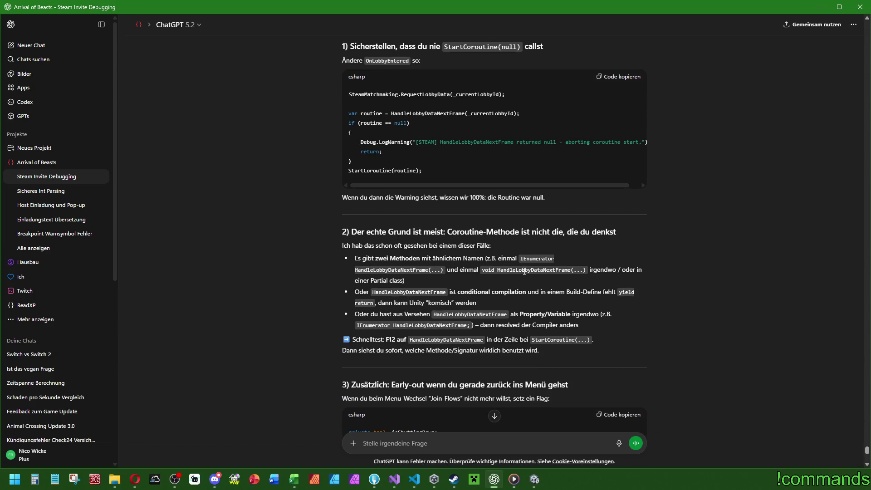
pyautogui.click(394, 479)
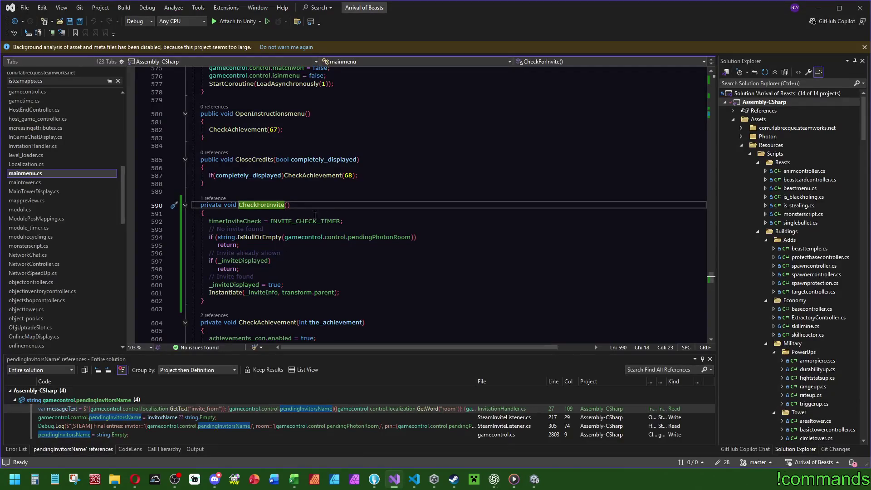
# Find HandleLobbyDataNextFrame in SteamInviteListener.cs and check the methods' Quick Info.
pyautogui.click(329, 207)
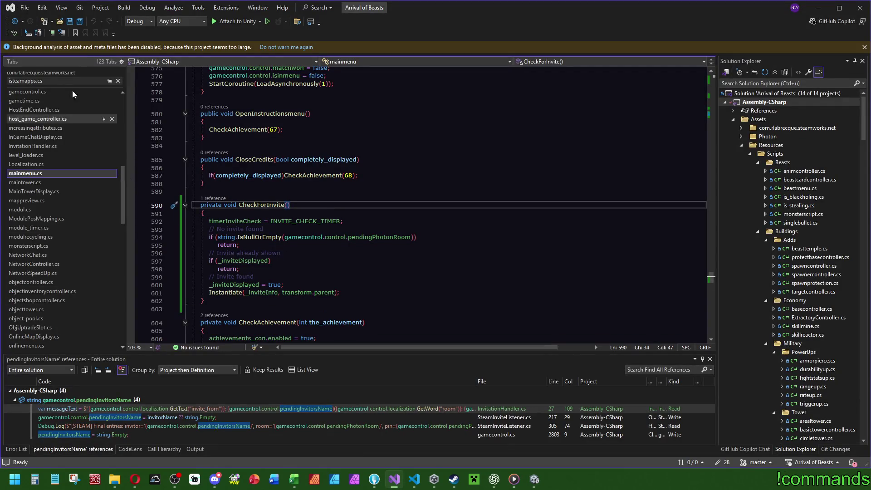
pyautogui.scroll(-10, 118, 160)
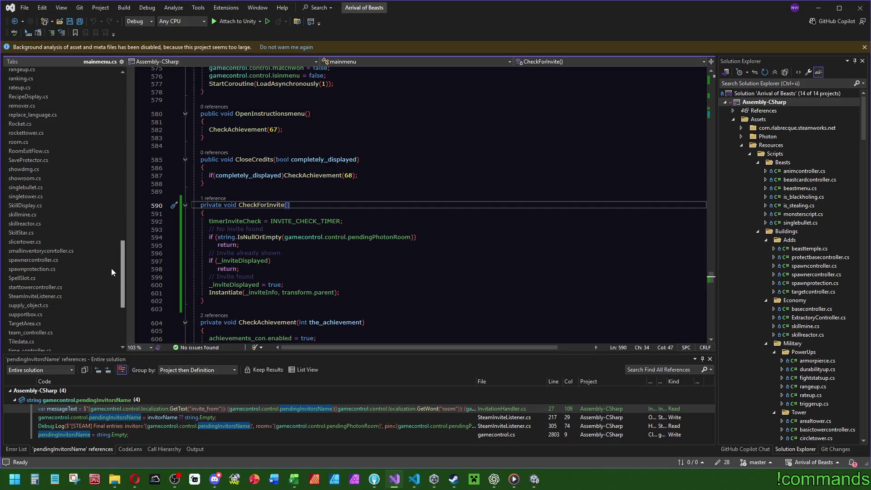
pyautogui.click(35, 296)
pyautogui.press('F3')
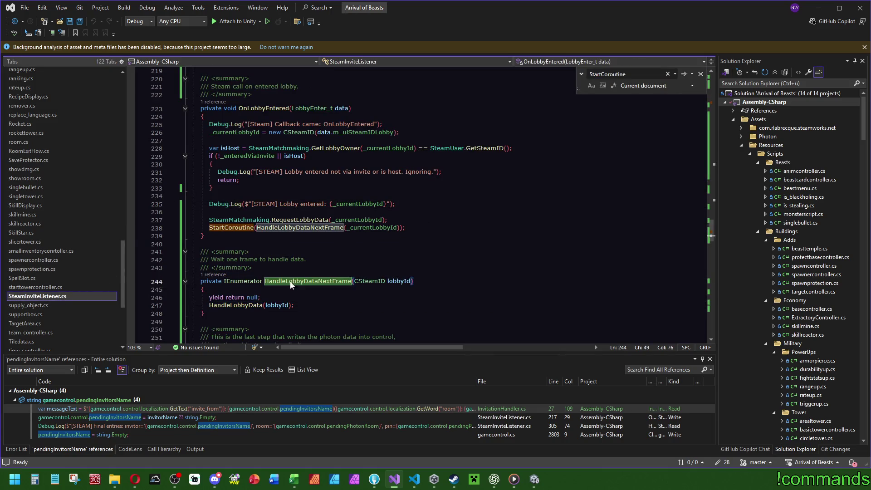
pyautogui.scroll(-2, 714, 234)
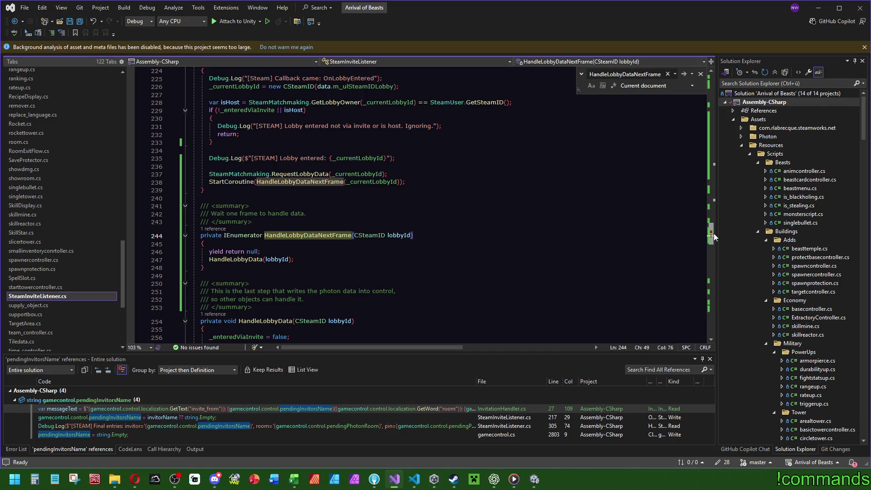
pyautogui.scroll(2, 714, 236)
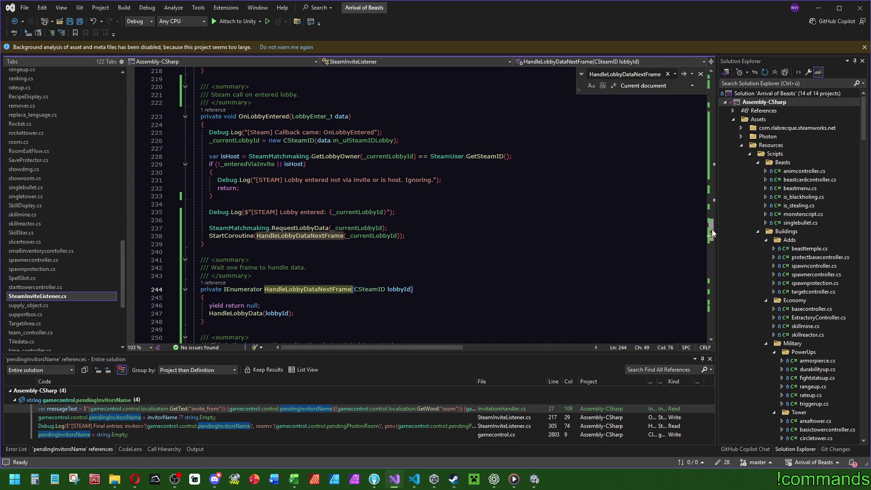
pyautogui.moveTo(287, 294)
pyautogui.moveTo(257, 116)
pyautogui.click(494, 479)
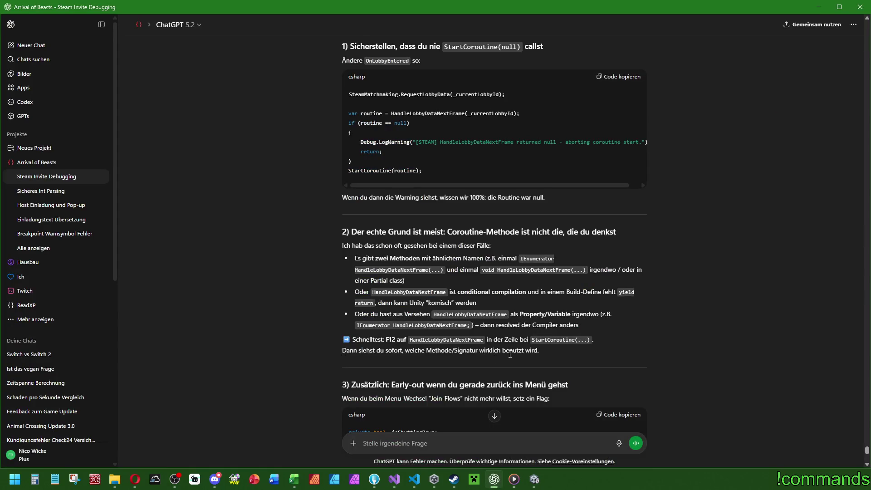
# Send ChatGPT 'Die frage ist doch aber eher warum wird OnLobbyEntered aufgerufen=' with the pasted method name.
pyautogui.scroll(-10, 509, 354)
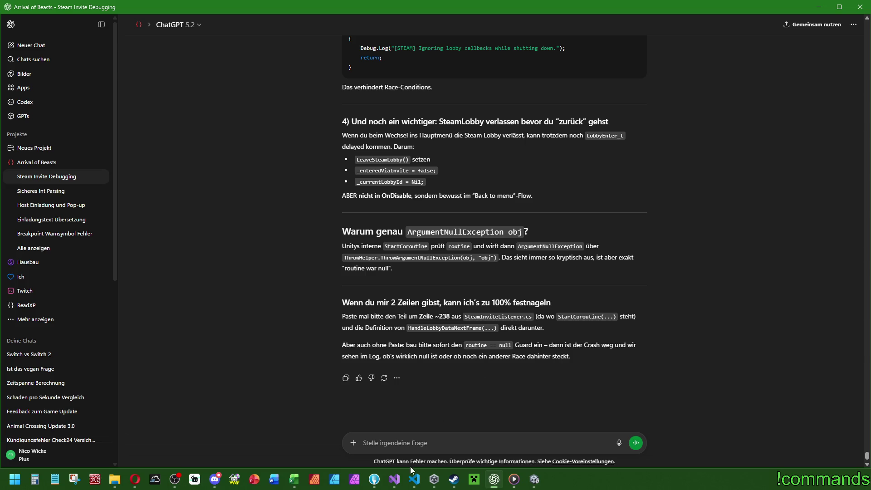
pyautogui.click(394, 479)
pyautogui.click(262, 116)
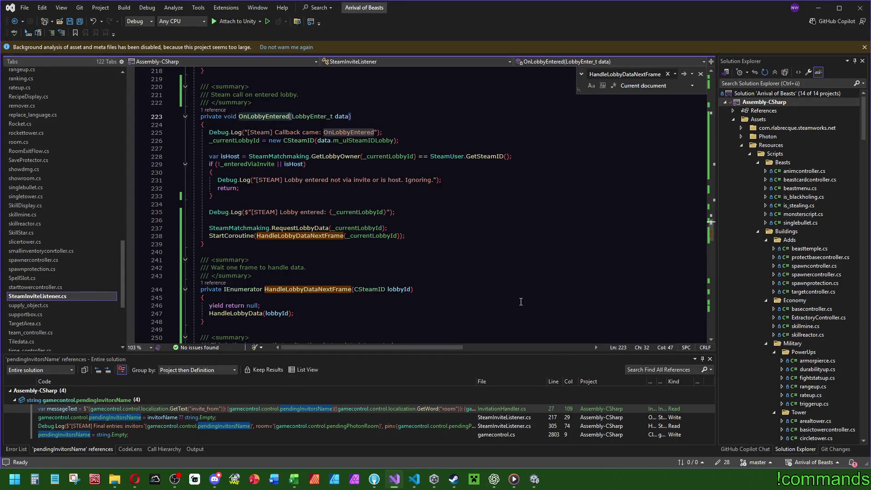
pyautogui.click(494, 479)
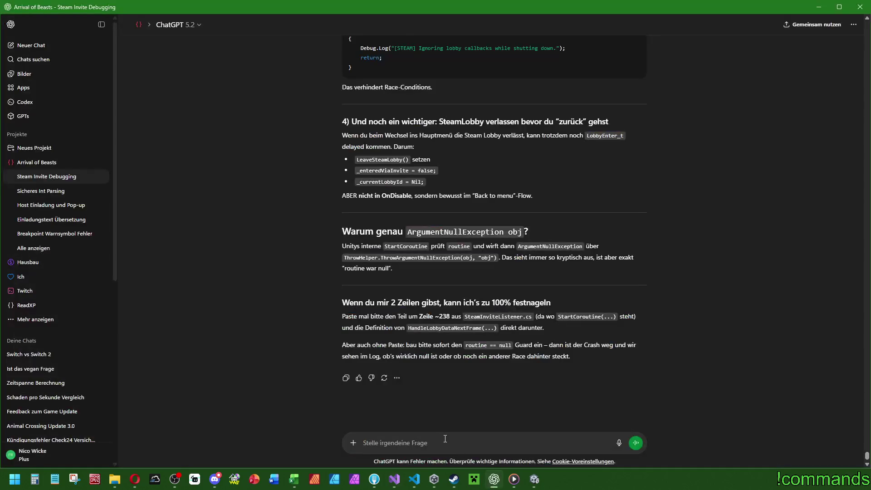
pyautogui.write('Die frage ')
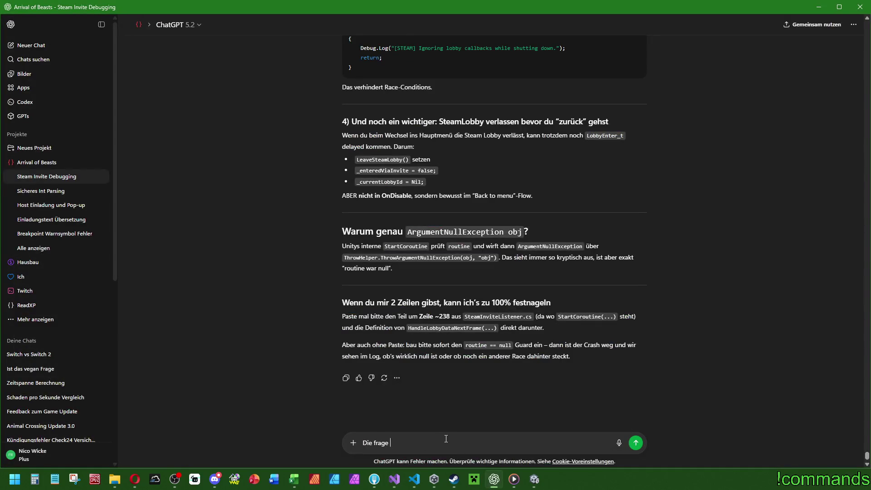
pyautogui.write('ist doch aber eher warum wird')
pyautogui.write('OnLobbyEntered')
pyautogui.write('auf')
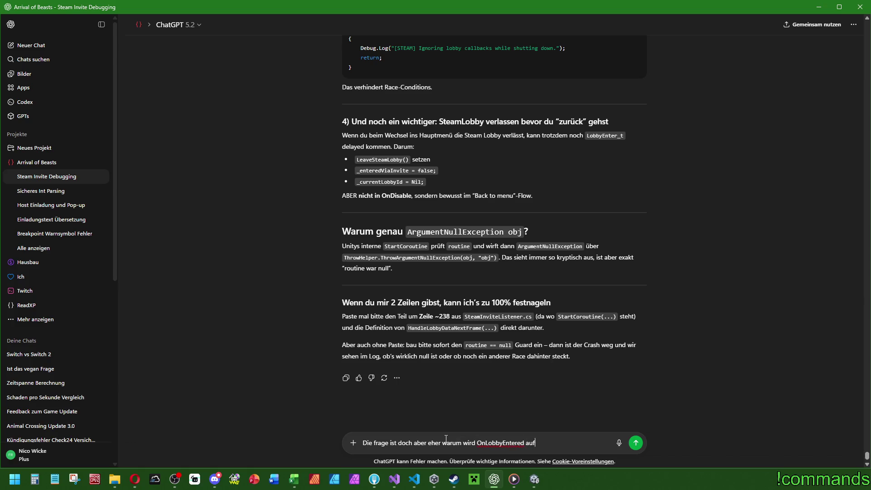
pyautogui.write('gerufen=')
pyautogui.press('Return')
pyautogui.hotkey('alt', 'Tab')
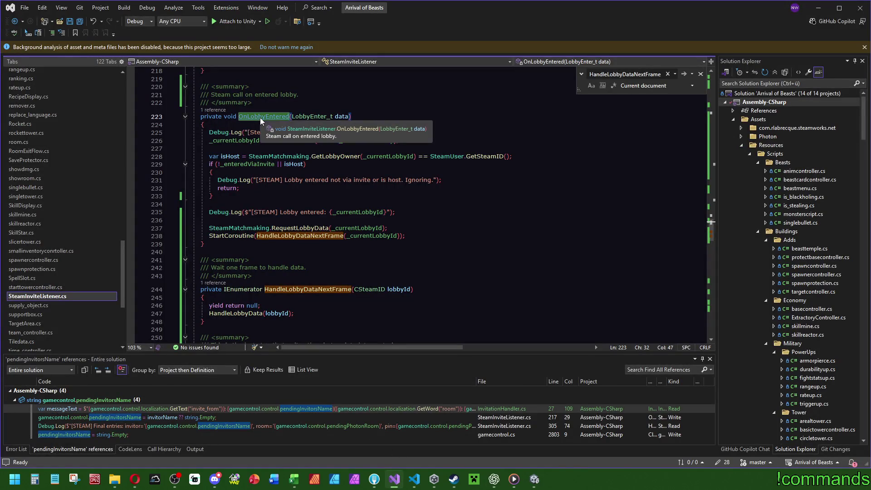
# Locate OnLobbyEntered's callback registration at line 59 in RegisterWhenSteamReady, then read ChatGPT's answer.
pyautogui.hotkey('ctrl', 'f')
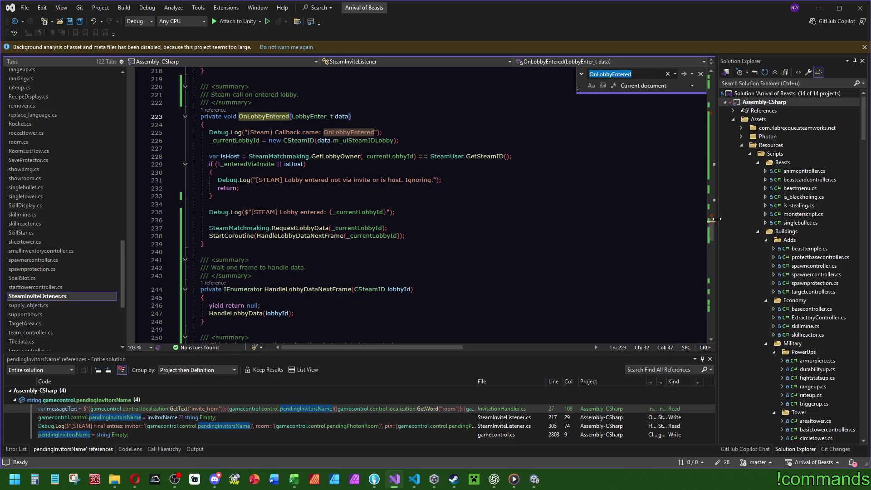
pyautogui.click(713, 220)
pyautogui.moveTo(713, 220); pyautogui.dragTo(715, 116)
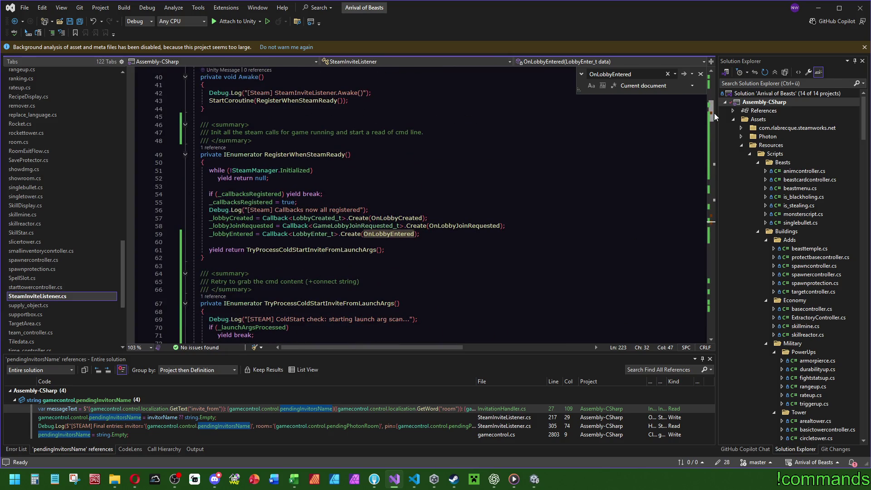
pyautogui.moveTo(239, 237)
pyautogui.click(495, 479)
pyautogui.scroll(2, 476, 352)
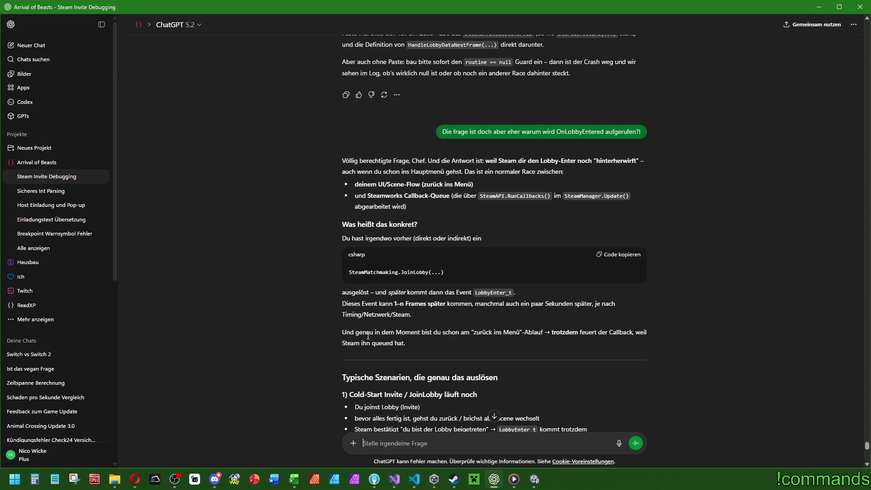
# Read ChatGPT's answer to the 'Kurz gesagt' summary, then bring up and save SteamInviteListener.cs.
pyautogui.scroll(-2, 368, 335)
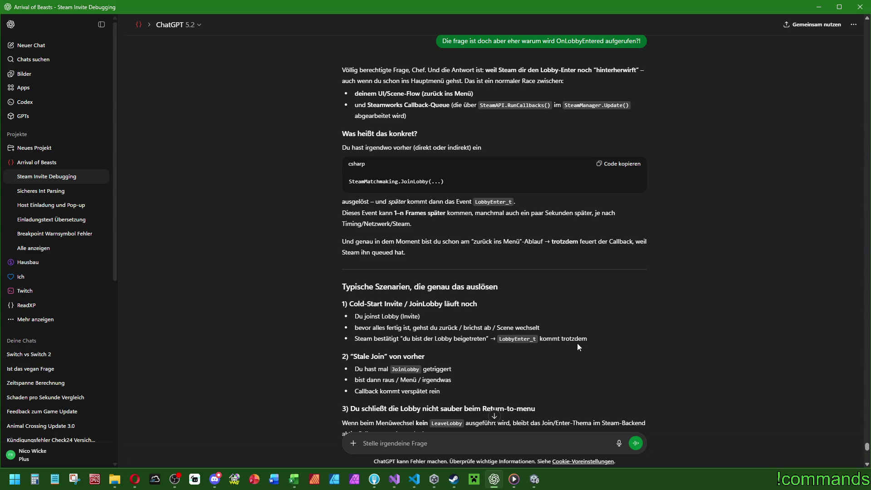
pyautogui.scroll(-2, 383, 357)
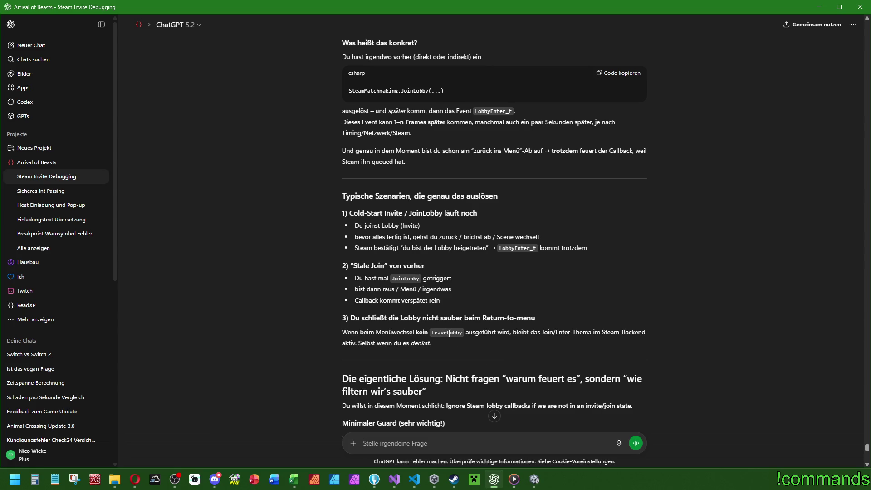
pyautogui.scroll(-2, 452, 336)
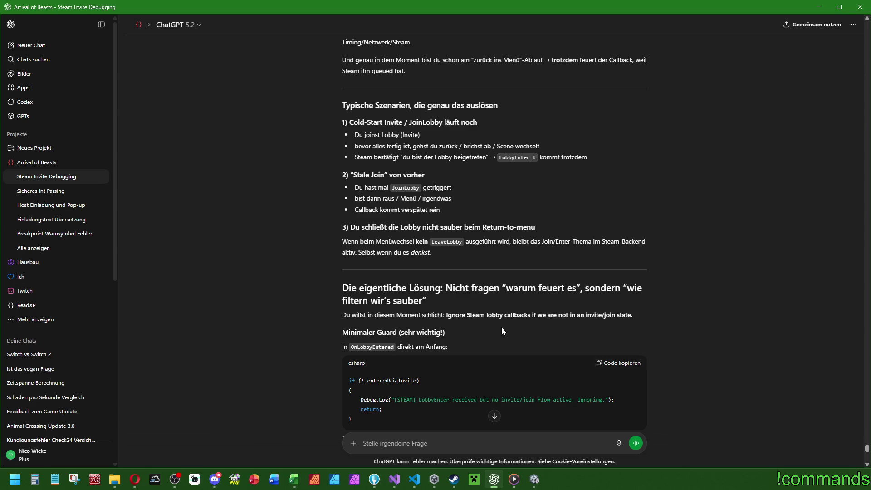
pyautogui.scroll(-2, 502, 331)
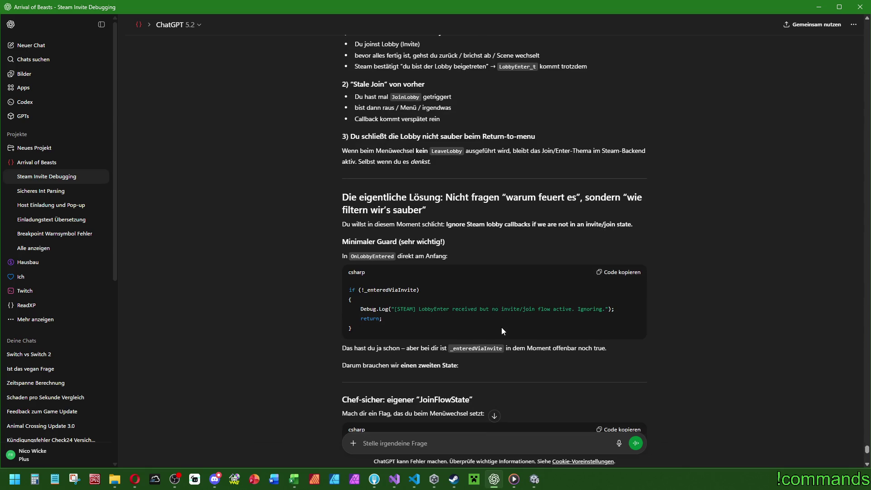
pyautogui.scroll(-4, 502, 328)
pyautogui.scroll(-10, 502, 328)
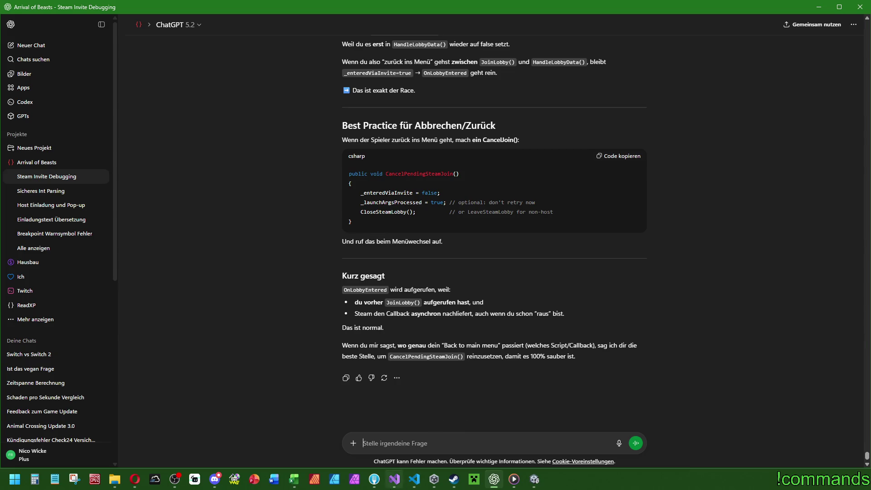
pyautogui.click(394, 479)
pyautogui.click(78, 21)
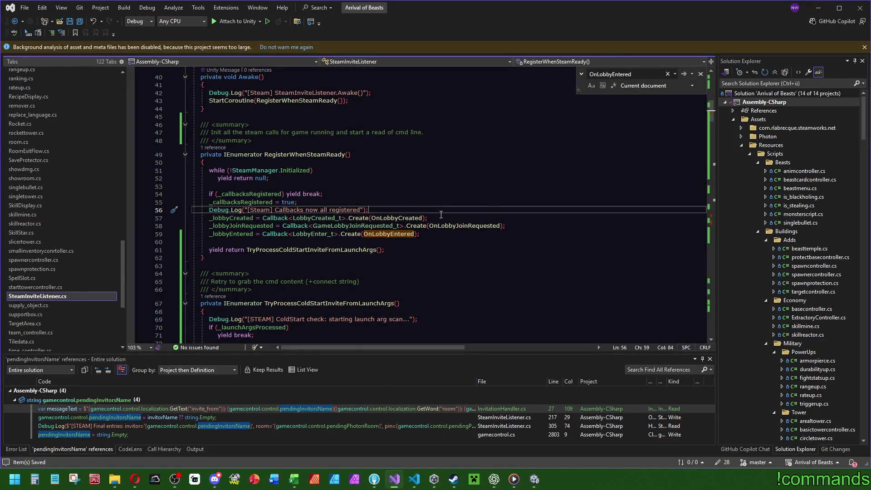
# Open NetworkController.cs and search it for 'leave'.
pyautogui.scroll(15, 130, 164)
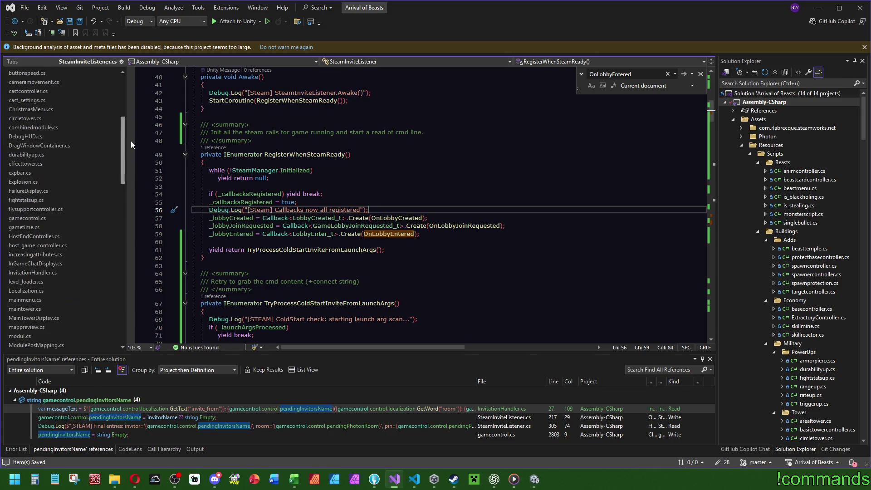
pyautogui.scroll(-4, 131, 144)
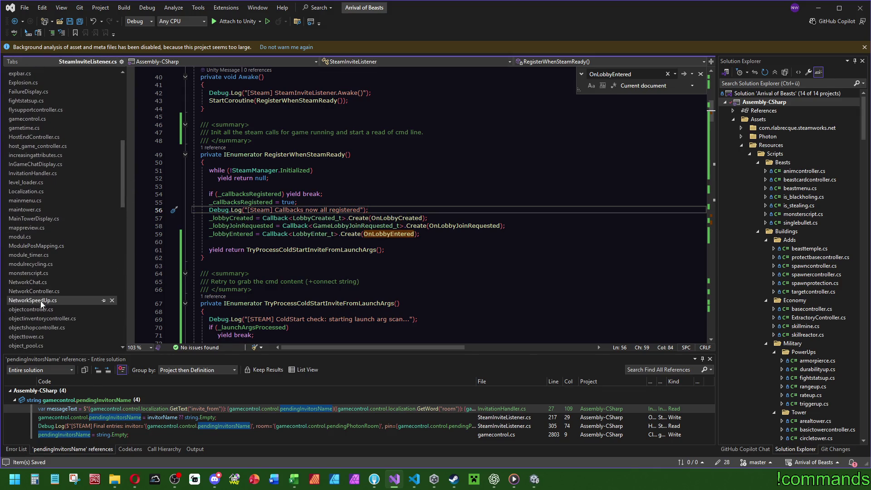
pyautogui.click(41, 292)
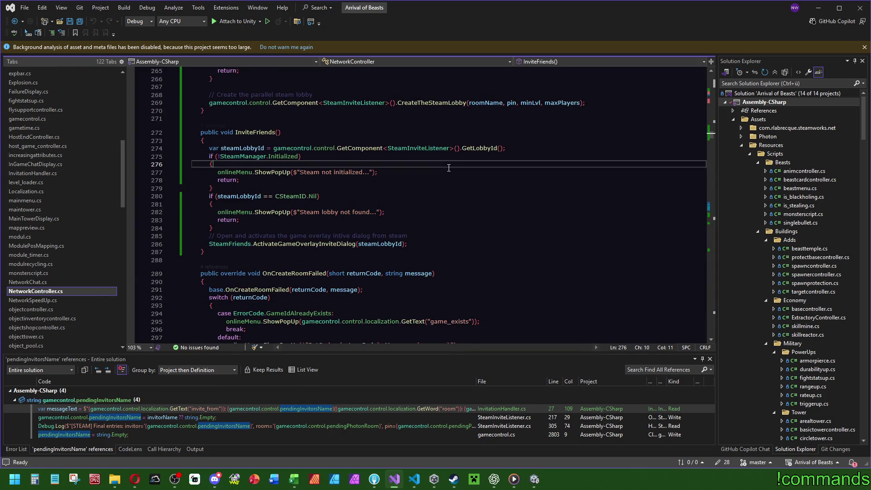
pyautogui.hotkey('ctrl', 'f')
pyautogui.write('leave')
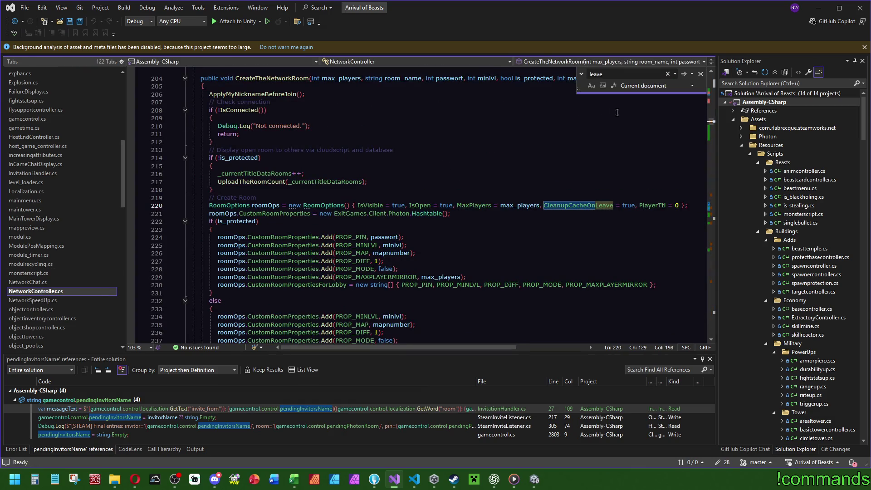
# Scroll to OnJoinedRoom and select 'Steam' in the LeaveSteamLobby call on line 692.
pyautogui.scroll(1, 712, 124)
pyautogui.moveTo(713, 125); pyautogui.dragTo(714, 198)
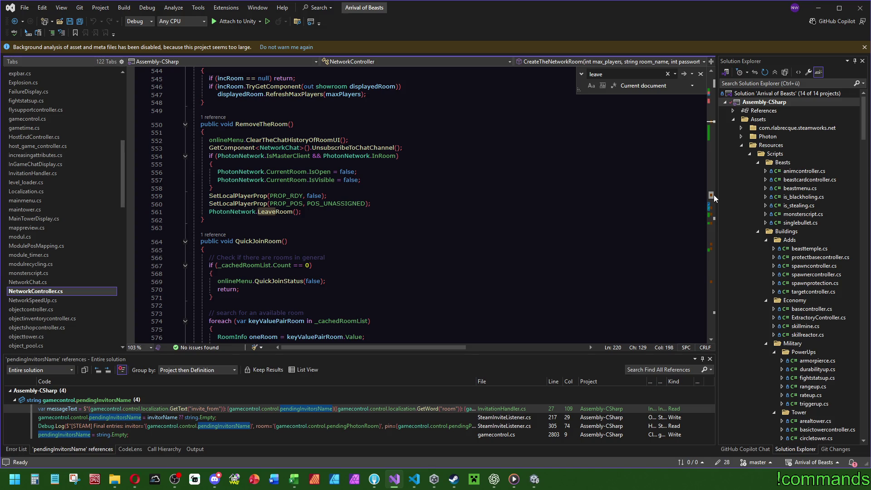
pyautogui.moveTo(714, 195); pyautogui.dragTo(709, 243)
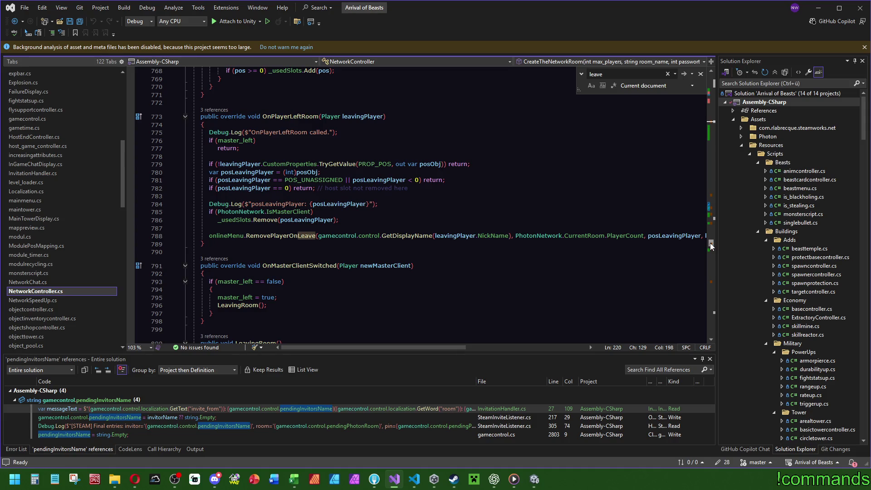
pyautogui.moveTo(711, 246); pyautogui.dragTo(718, 225)
pyautogui.click(477, 246)
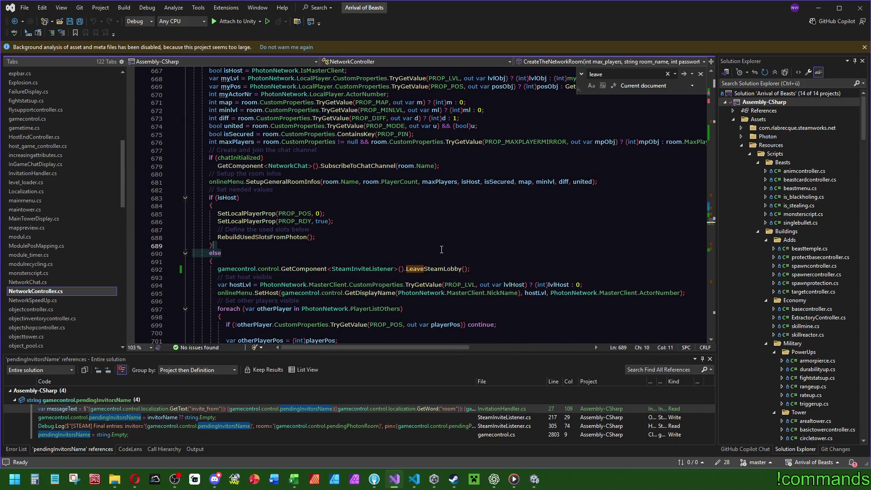
pyautogui.press('Escape')
pyautogui.moveTo(425, 268); pyautogui.dragTo(444, 269)
pyautogui.hotkey('ctrl', 'f')
# Scroll through NetworkController.cs reviewing the OnJoinedRoom code around the Steam matches.
pyautogui.moveTo(711, 223); pyautogui.dragTo(715, 210)
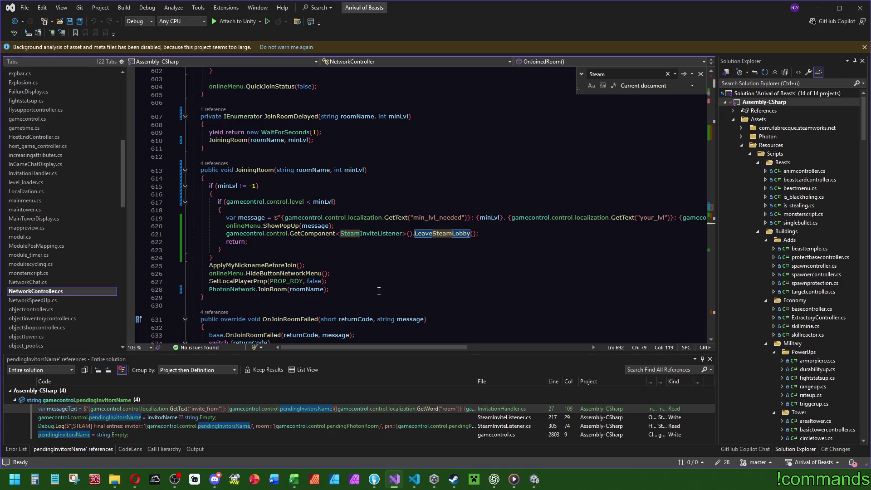
pyautogui.moveTo(711, 209); pyautogui.dragTo(715, 140)
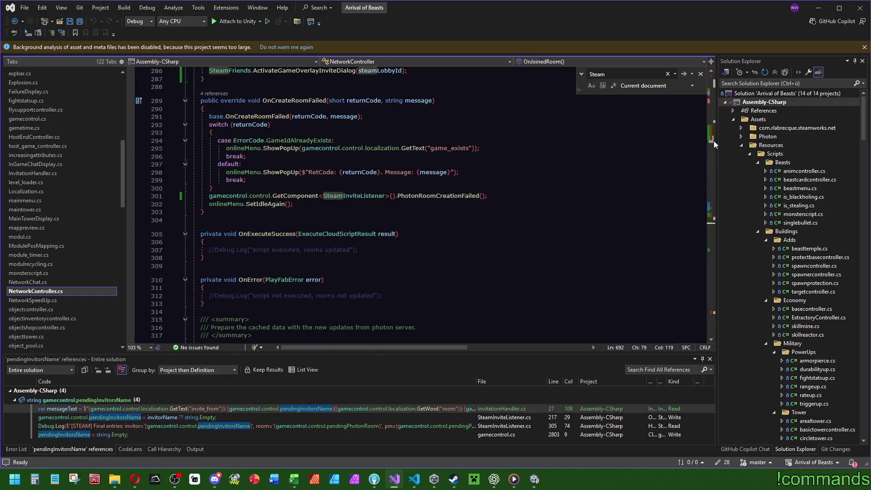
pyautogui.scroll(1, 714, 141)
pyautogui.moveTo(714, 140)
pyautogui.mouseDown()
pyautogui.moveTo(718, 128)
pyautogui.moveTo(715, 211)
pyautogui.mouseUp()
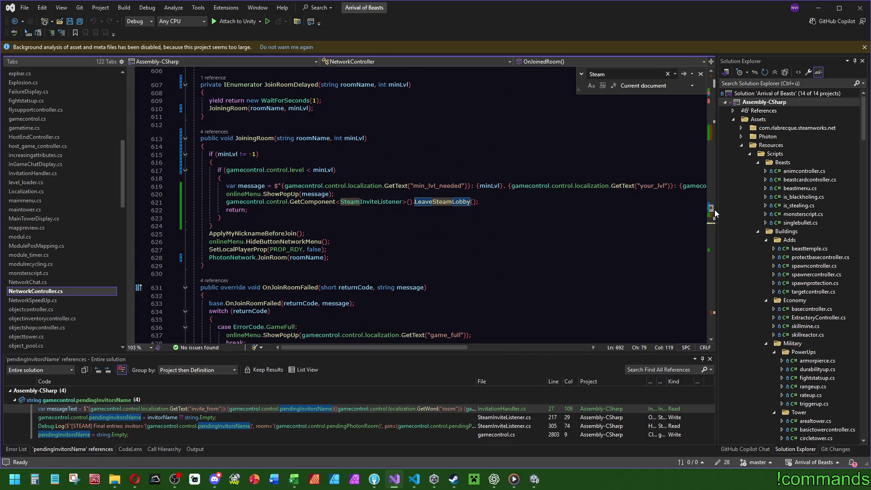
pyautogui.moveTo(715, 210); pyautogui.dragTo(715, 214)
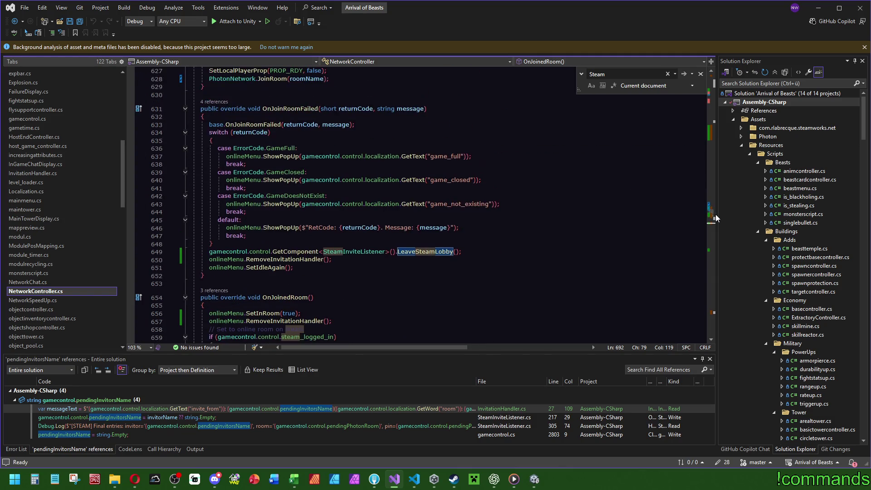
pyautogui.moveTo(292, 110)
pyautogui.moveTo(439, 252)
pyautogui.scroll(-5, 540, 254)
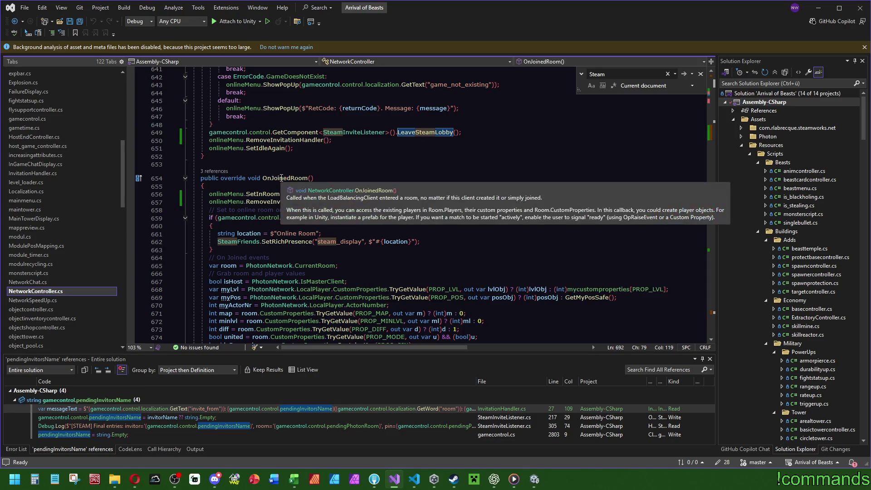
pyautogui.scroll(-9, 411, 166)
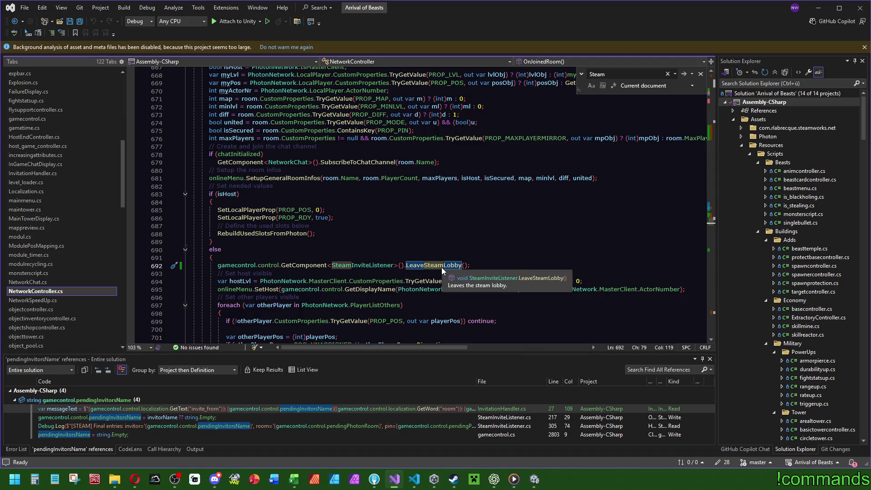
pyautogui.scroll(-2, 653, 249)
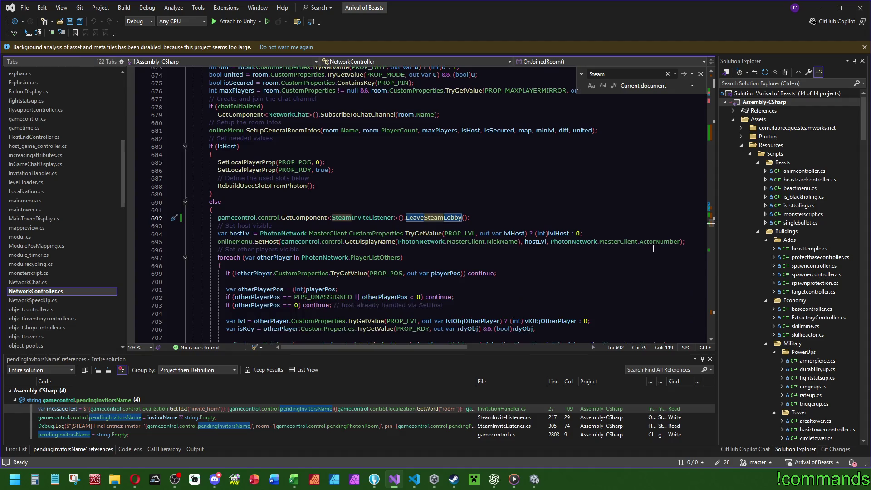
pyautogui.scroll(-10, 712, 227)
pyautogui.scroll(7, 711, 229)
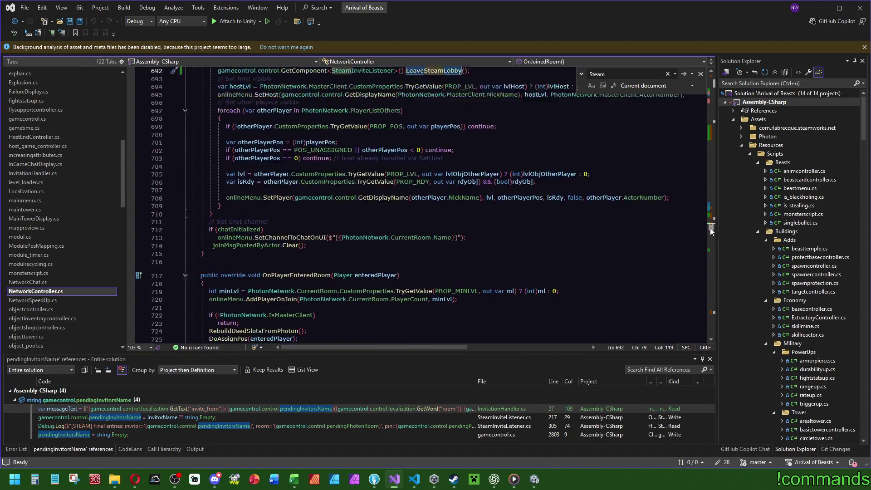
pyautogui.moveTo(710, 225); pyautogui.dragTo(698, 315)
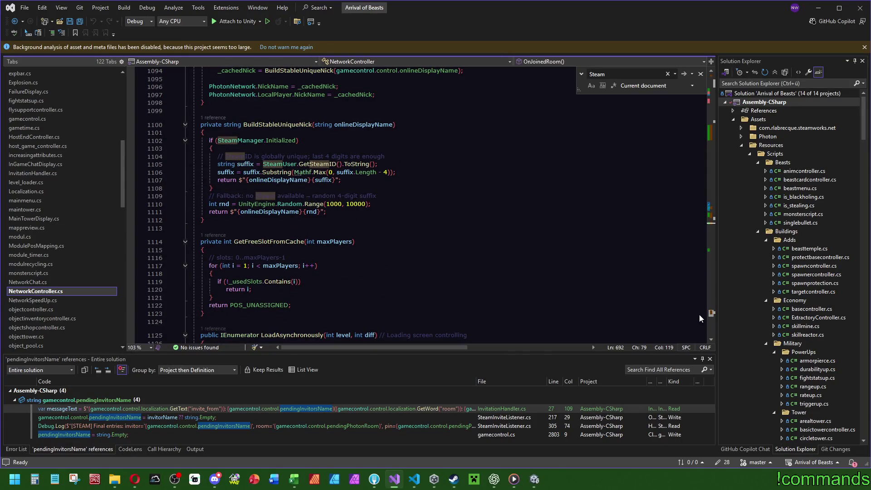
# Check LeaveSteamLobby's definition, return to the call on line 692, and save all files.
pyautogui.click(711, 222)
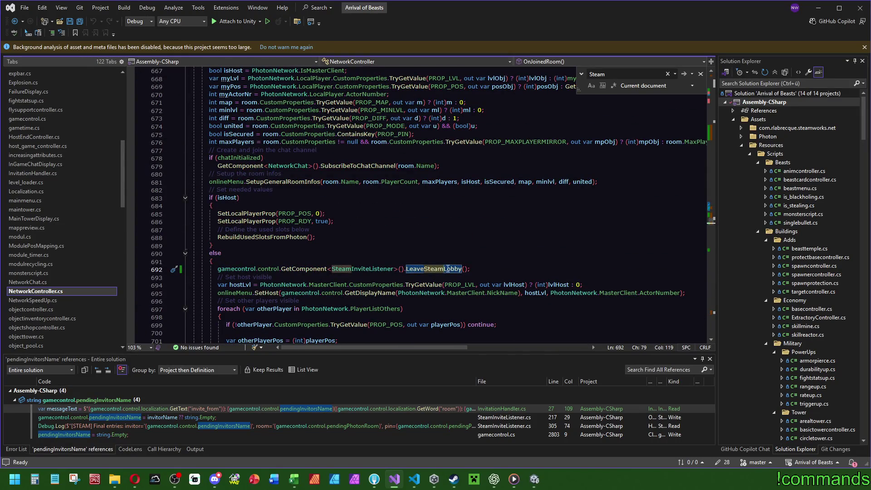
pyautogui.keyDown('ctrl'); pyautogui.click(445, 268); pyautogui.keyUp('ctrl')
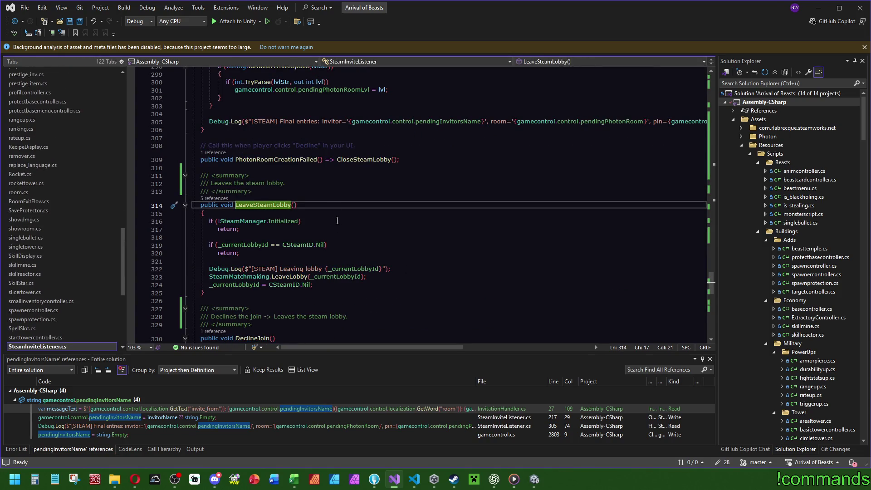
pyautogui.hotkey('ctrl', '-')
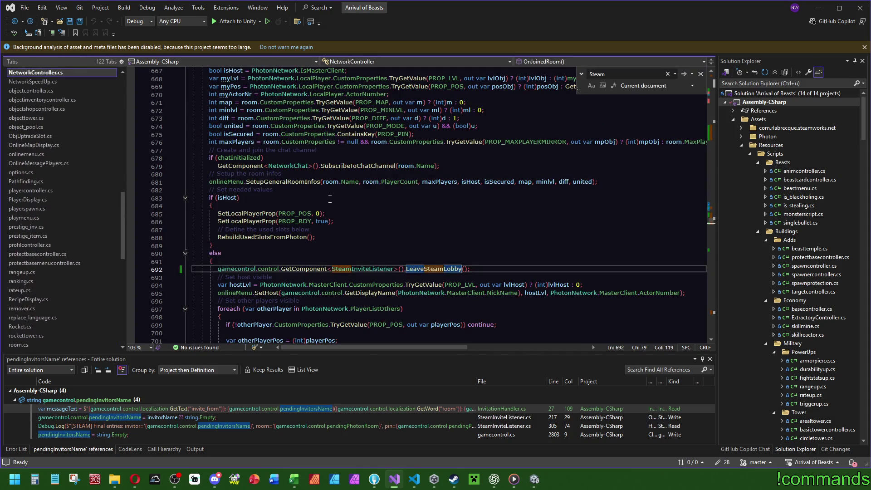
pyautogui.hotkey('ctrl', 's')
pyautogui.click(446, 200)
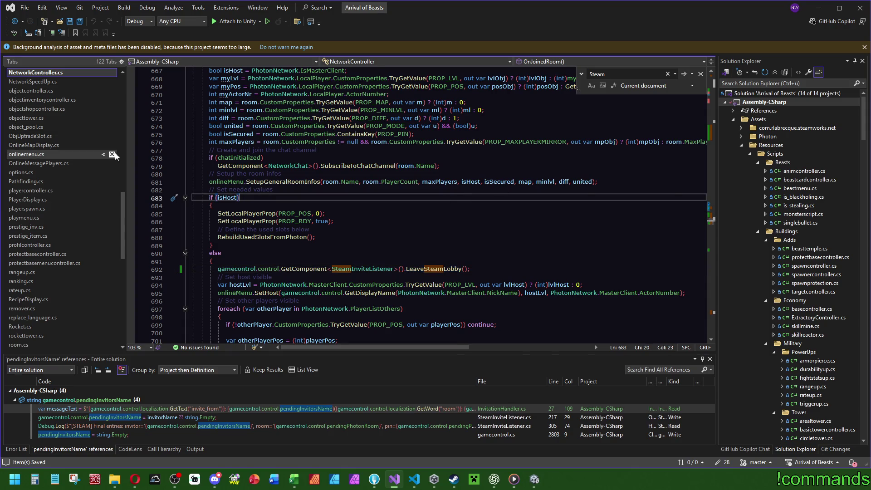
# In onlinemenu.cs, trace the ClearInviteData and ResetInvite calls in the invite-decline handling.
pyautogui.click(27, 154)
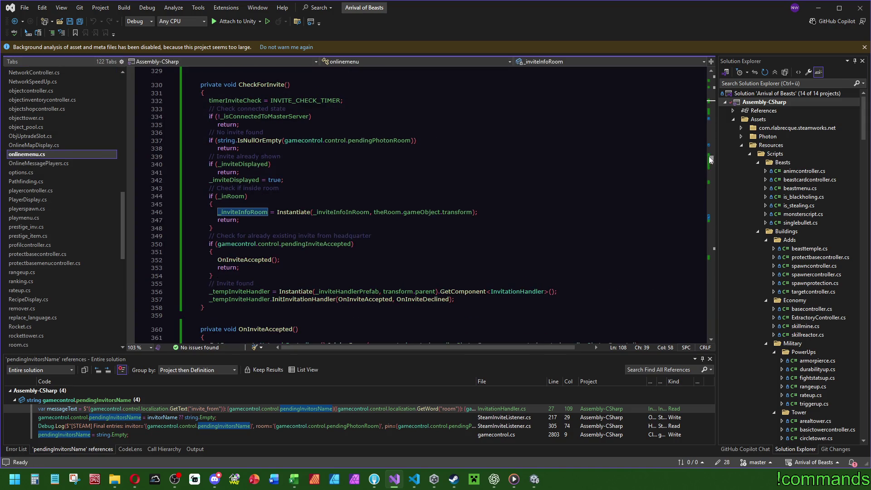
pyautogui.moveTo(711, 158); pyautogui.dragTo(712, 161)
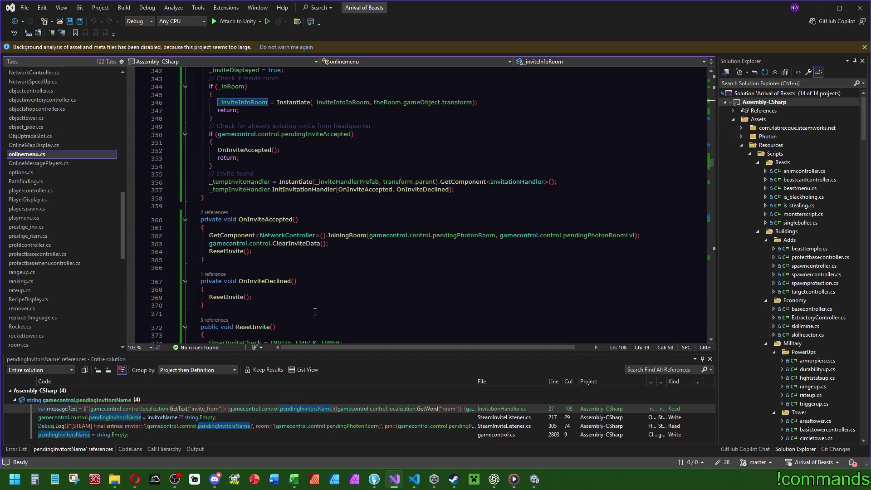
pyautogui.keyDown('ctrl'); pyautogui.click(292, 245); pyautogui.keyUp('ctrl')
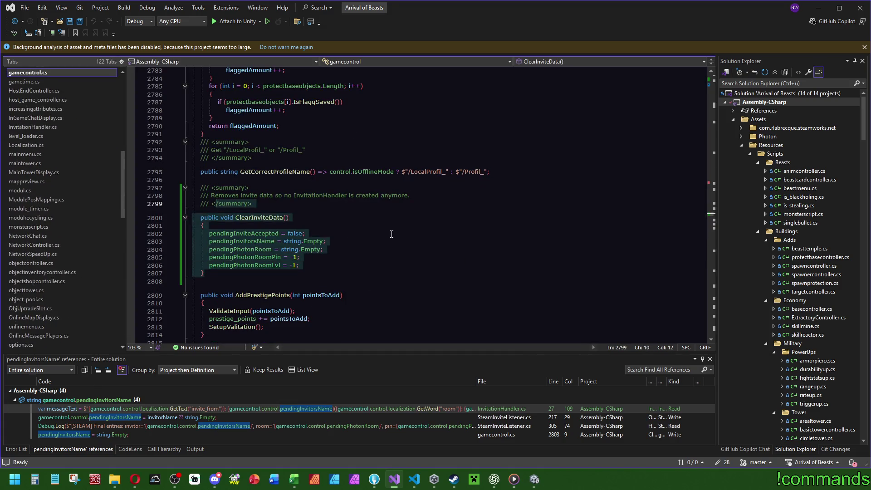
pyautogui.hotkey('ctrl', '-')
pyautogui.click(261, 282)
pyautogui.keyDown('ctrl'); pyautogui.click(226, 297); pyautogui.keyUp('ctrl')
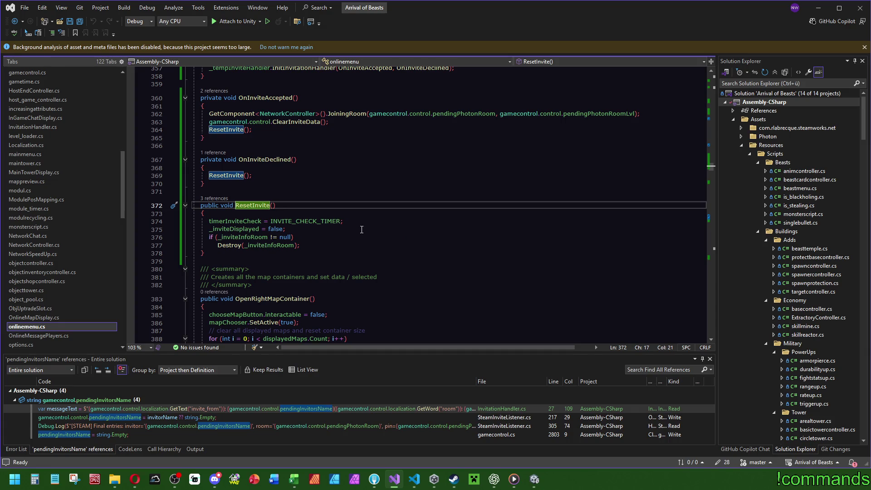
pyautogui.hotkey('ctrl', '-')
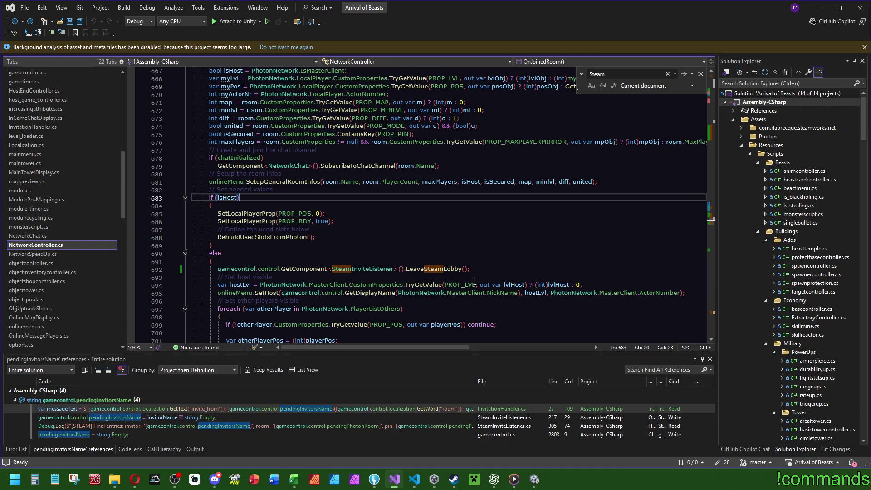
pyautogui.hotkey('ctrl', 'shift', '-')
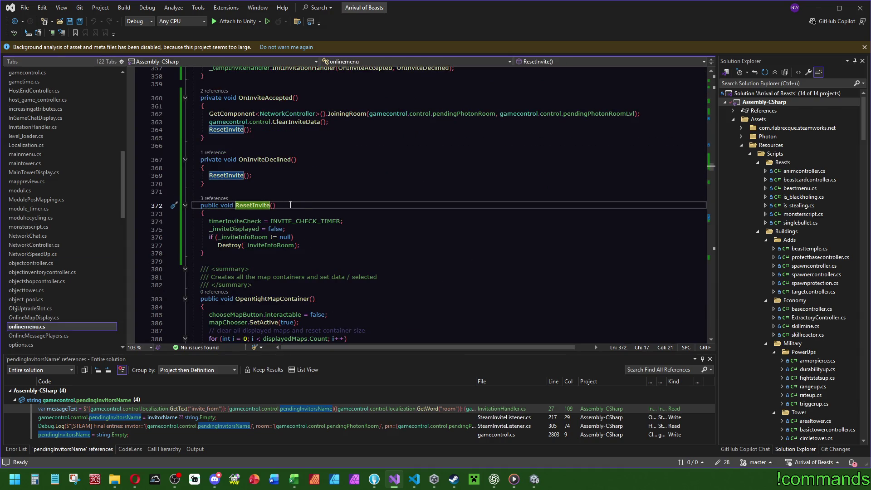
# Follow InitInvitationHandler's definition to DeclineJoin in SteamInviteListener.cs, then switch to Player.log in VS Code.
pyautogui.scroll(3, 259, 182)
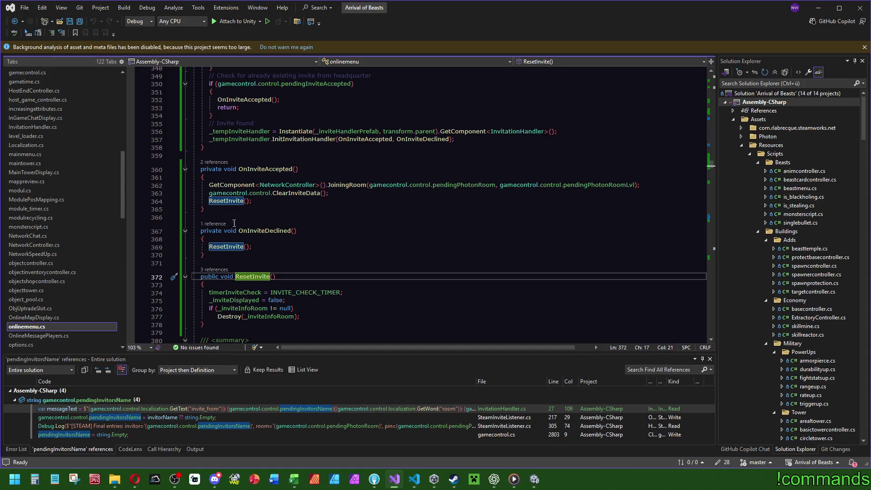
pyautogui.click(267, 231)
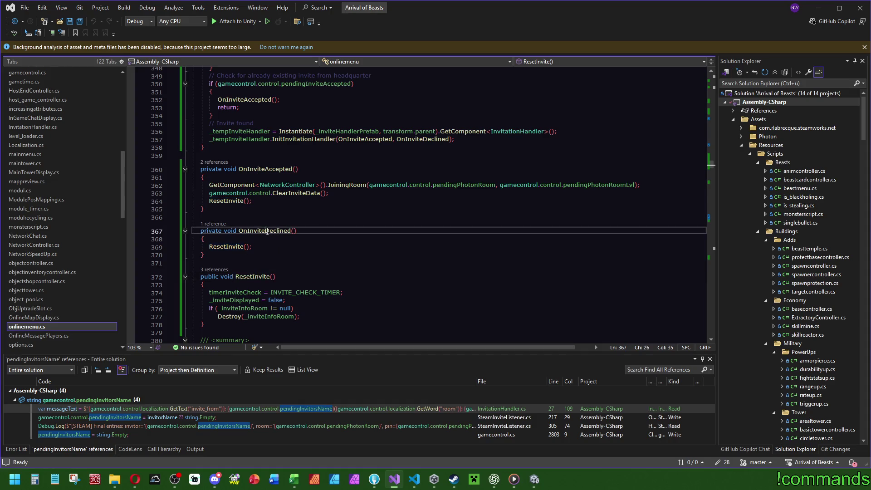
pyautogui.click(282, 139)
pyautogui.press('F12')
pyautogui.scroll(-12, 281, 265)
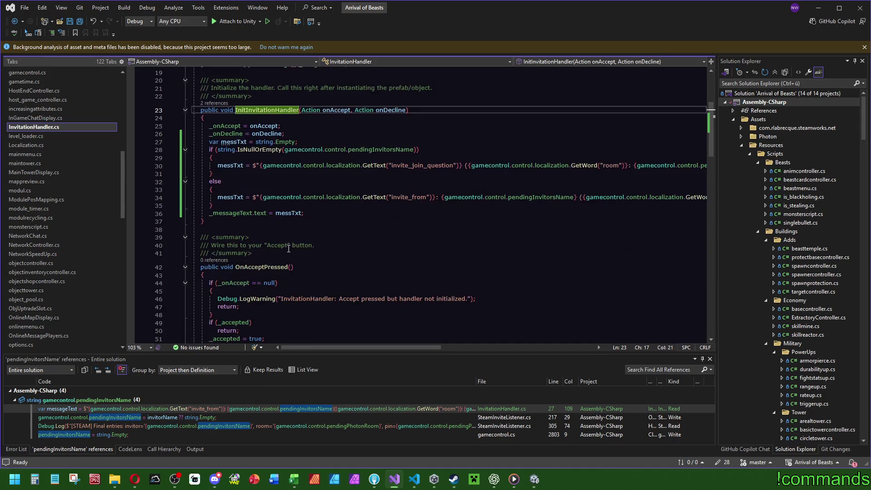
pyautogui.scroll(-5, 289, 249)
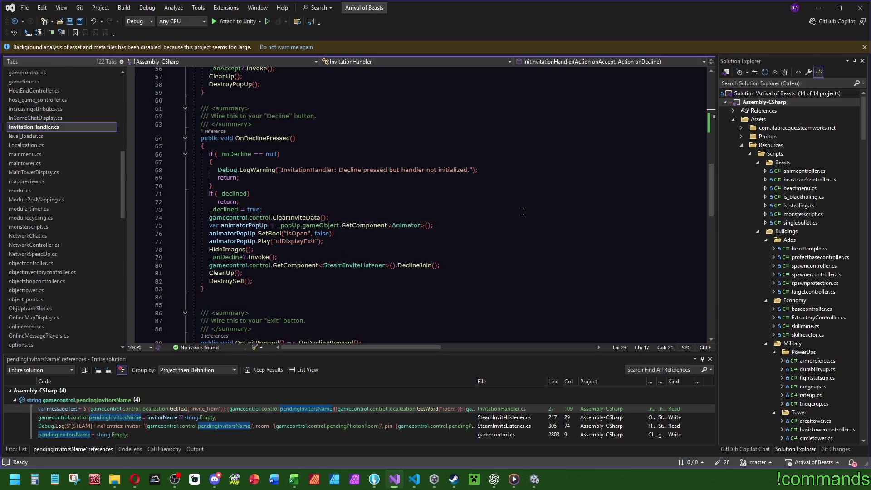
pyautogui.keyDown('ctrl'); pyautogui.click(413, 265); pyautogui.keyUp('ctrl')
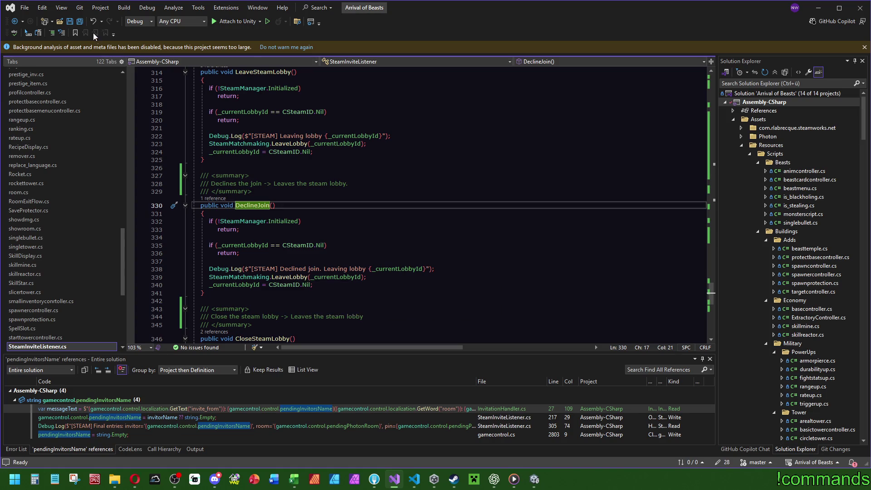
pyautogui.click(81, 23)
pyautogui.click(414, 479)
# Scroll up through Player.log to the lobby join-request entries.
pyautogui.scroll(4, 178, 268)
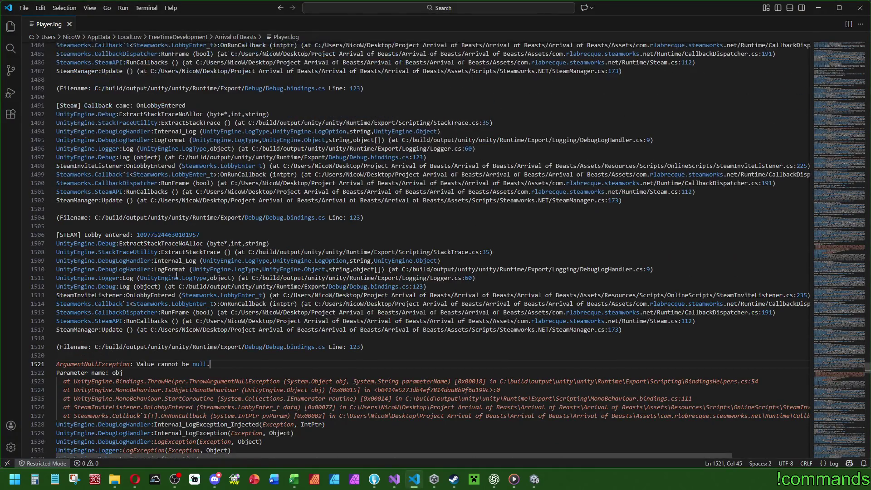
pyautogui.scroll(5, 164, 263)
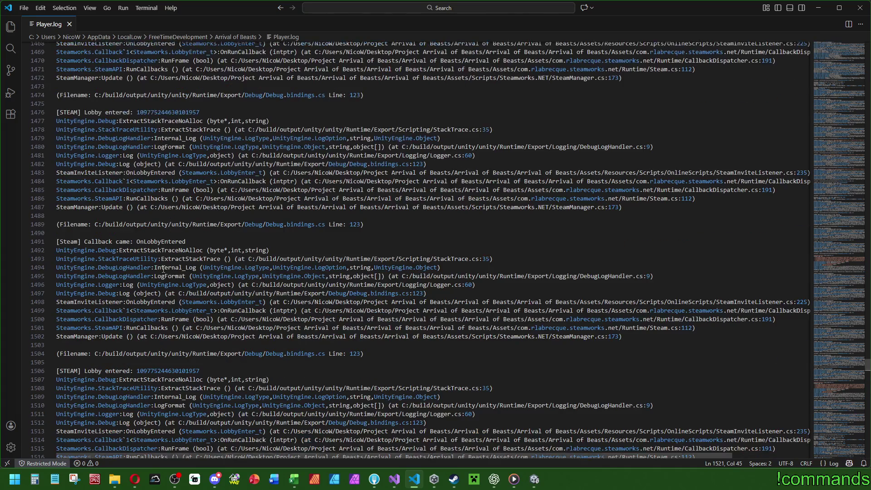
pyautogui.scroll(3, 164, 286)
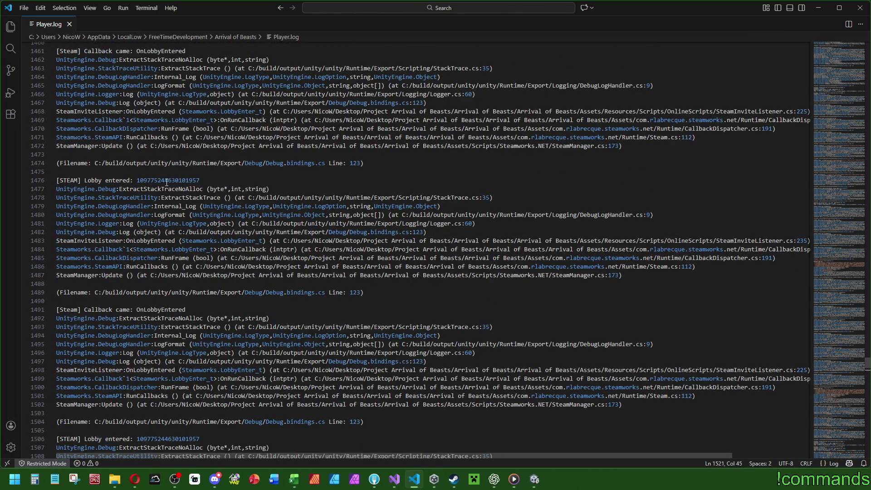
pyautogui.scroll(3, 167, 183)
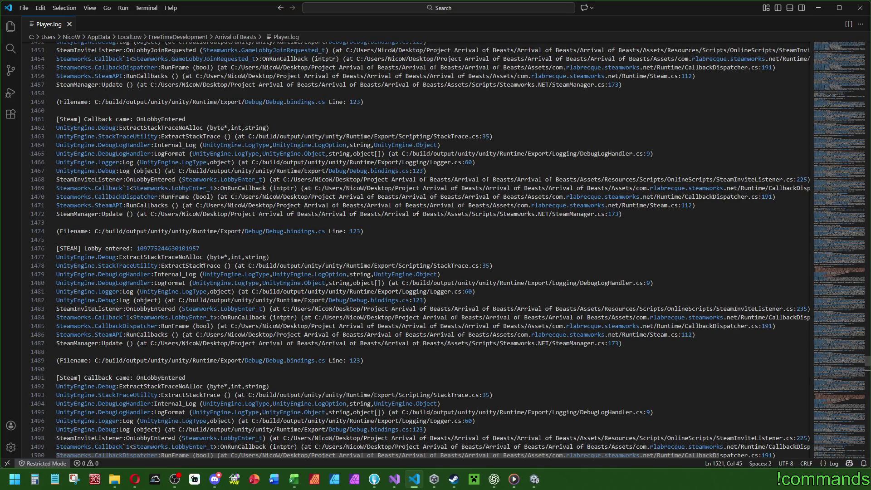
pyautogui.scroll(5, 155, 224)
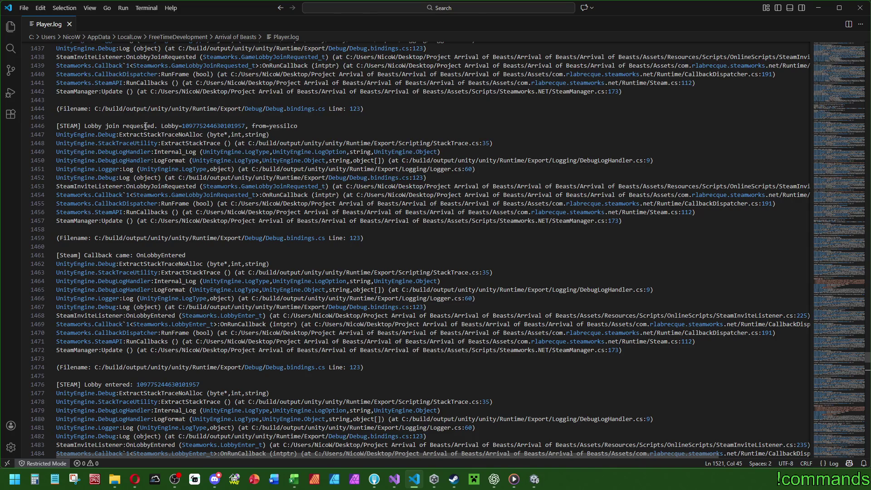
pyautogui.scroll(3, 145, 127)
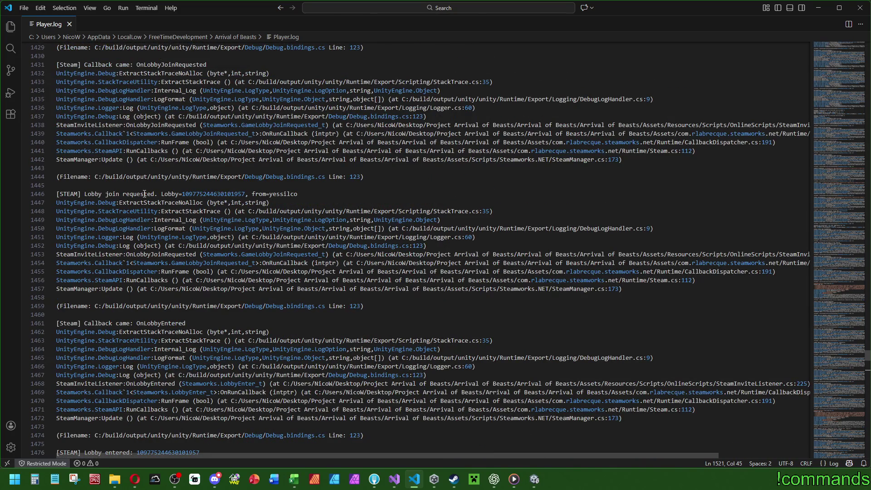
pyautogui.scroll(4, 151, 327)
pyautogui.scroll(5, 150, 335)
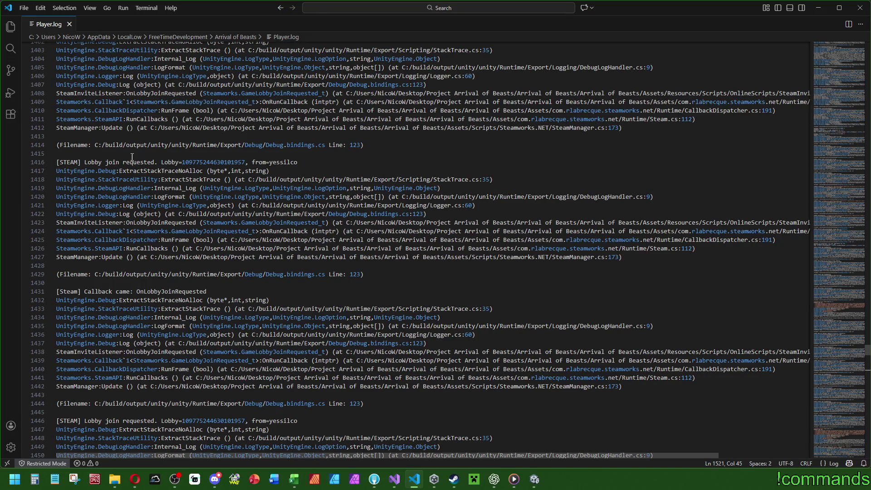
# Find the 'Lobby join requested' occurrences in the log, then close Player.log.
pyautogui.moveTo(84, 162); pyautogui.dragTo(156, 162)
pyautogui.hotkey('ctrl', 'f')
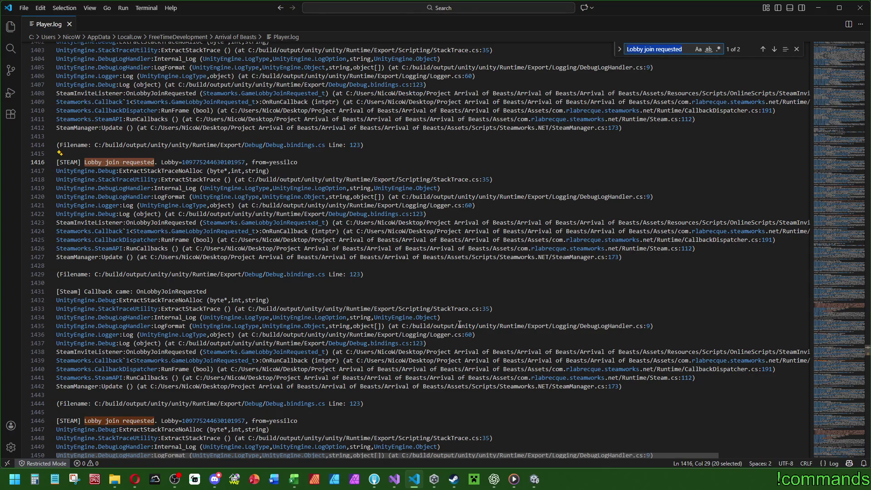
pyautogui.scroll(-5, 460, 325)
pyautogui.scroll(-10, 476, 307)
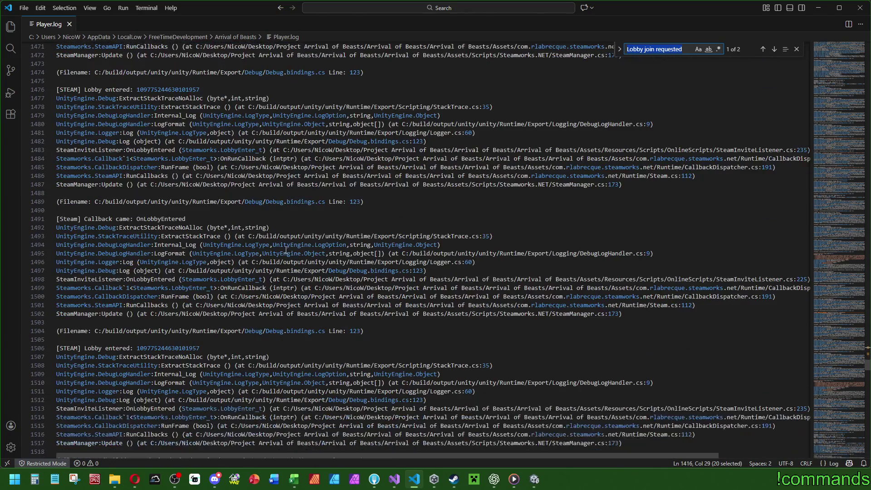
pyautogui.click(69, 24)
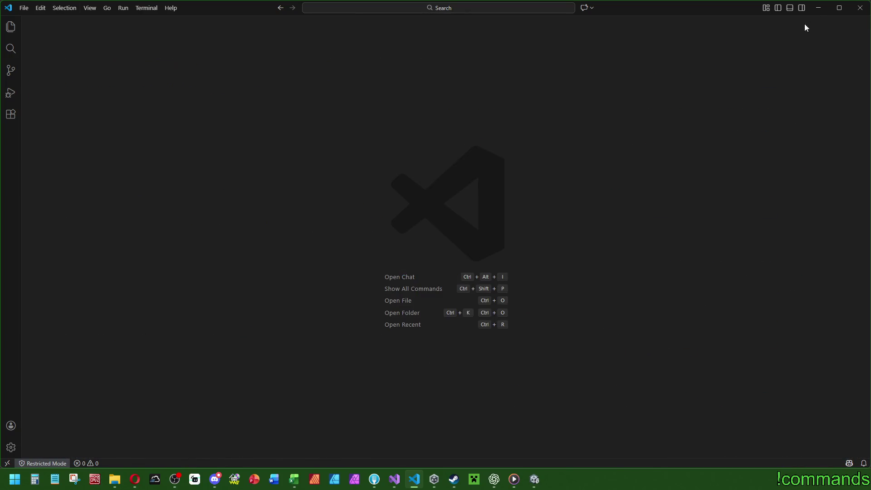
# Close VS Code and bring the Unity editor forward.
pyautogui.click(859, 8)
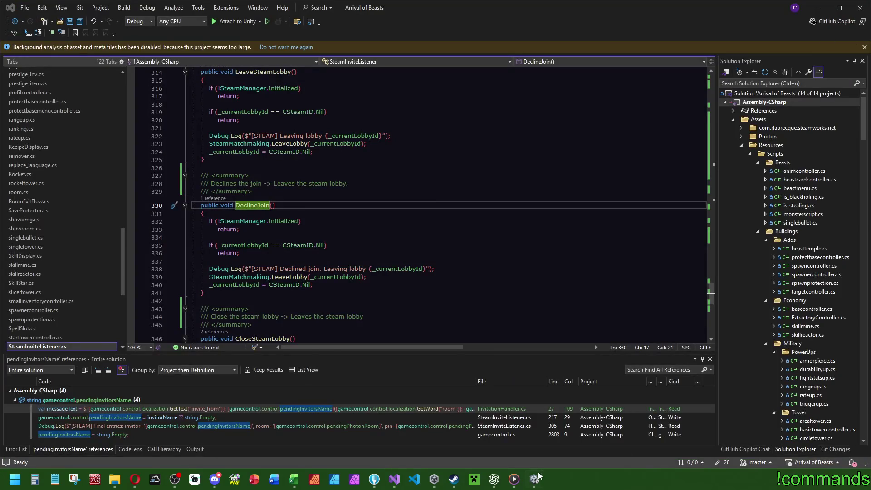
pyautogui.click(537, 478)
pyautogui.moveTo(144, 13)
pyautogui.mouseDown()
pyautogui.moveTo(123, 190)
pyautogui.moveTo(123, 2)
pyautogui.mouseUp()
# Save the Unity project and the open scene, then start Play mode.
pyautogui.click(8, 18)
pyautogui.click(42, 118)
pyautogui.click(7, 18)
pyautogui.click(19, 62)
pyautogui.click(421, 31)
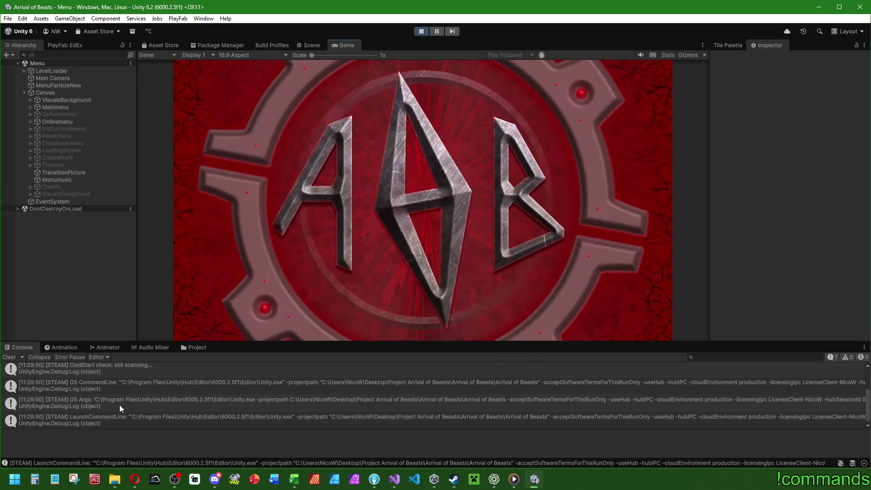
# Clear the console, play online via Steam, enter headquarters, return to main menu, and play again.
pyautogui.click(9, 357)
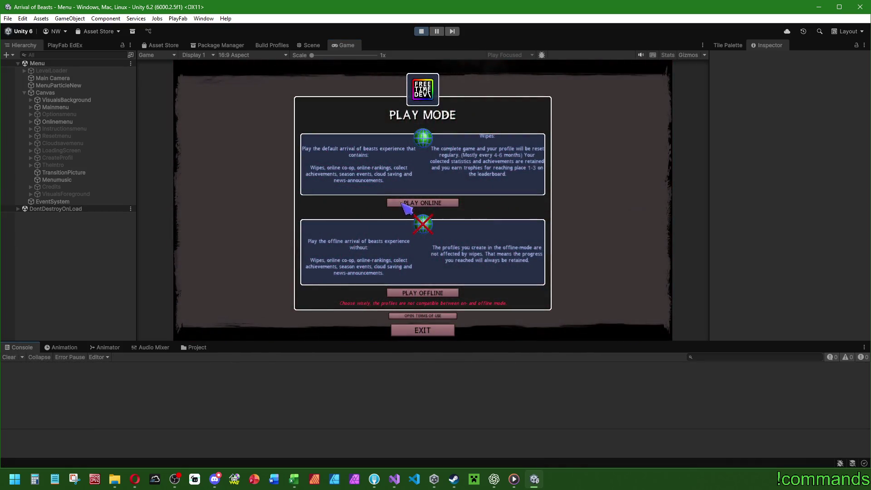
pyautogui.click(401, 202)
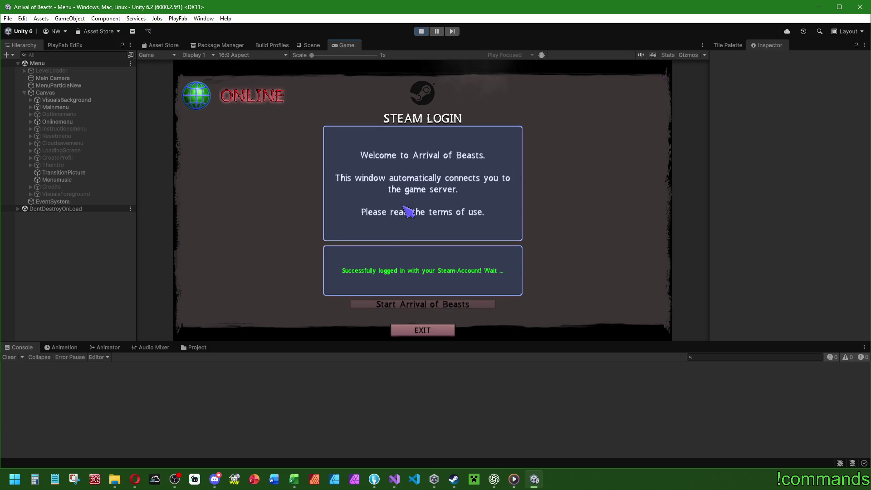
pyautogui.click(436, 305)
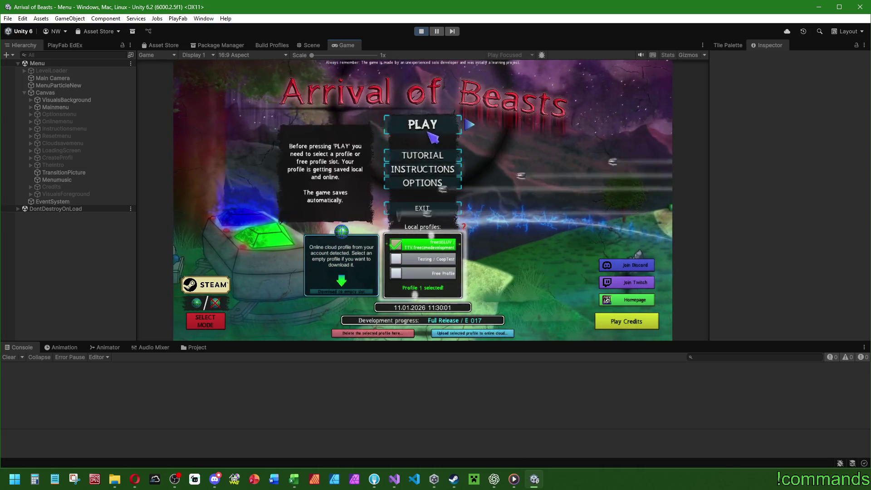
pyautogui.click(432, 134)
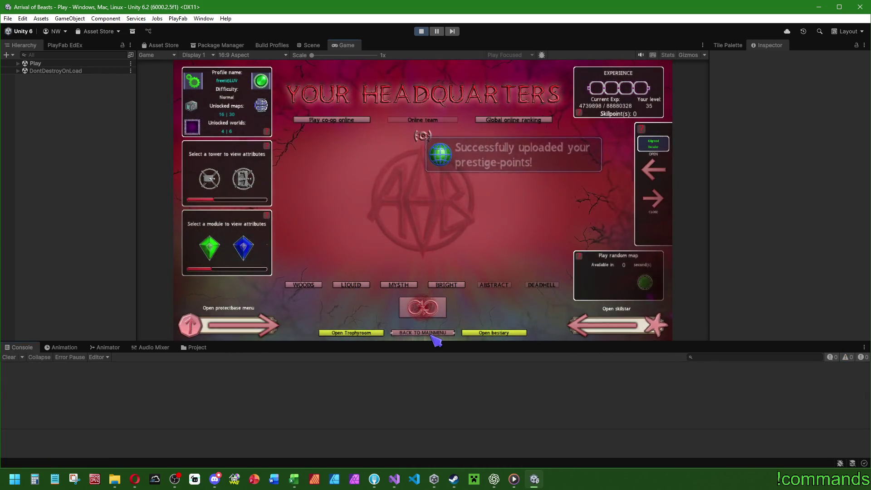
pyautogui.click(435, 335)
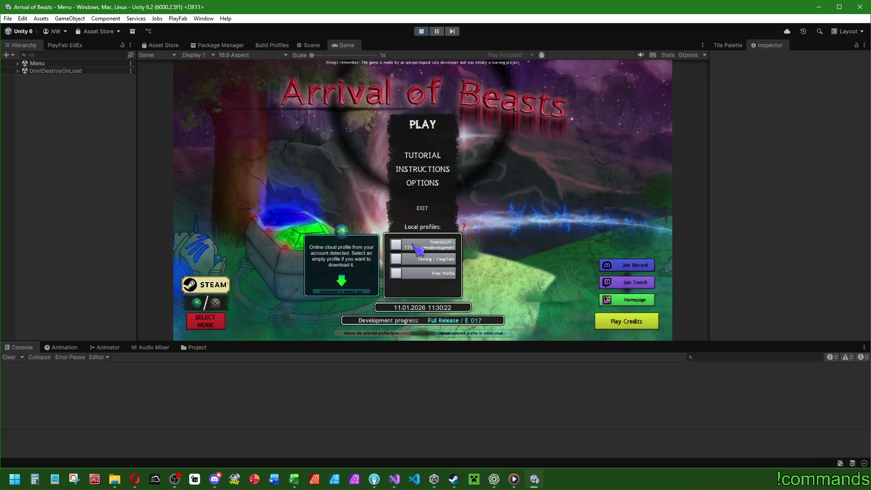
pyautogui.click(422, 124)
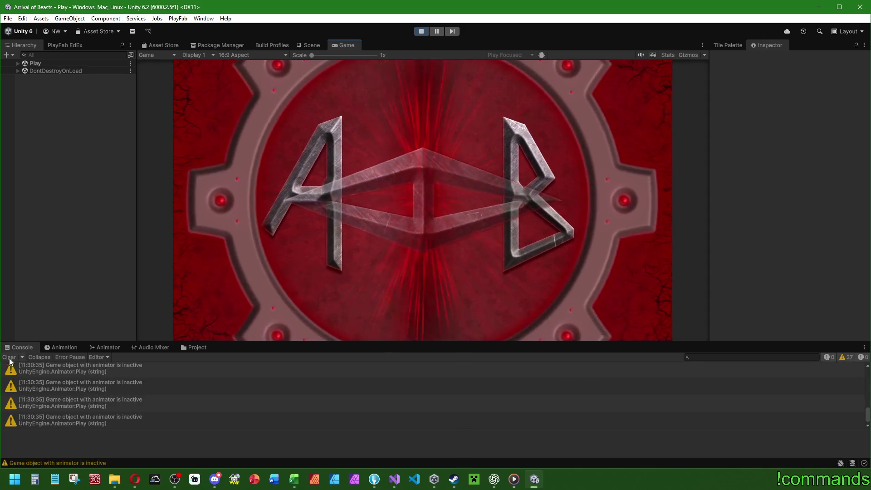
# Open online co-op play and inspect GameControl under DontDestroyOnLoad.
pyautogui.click(330, 120)
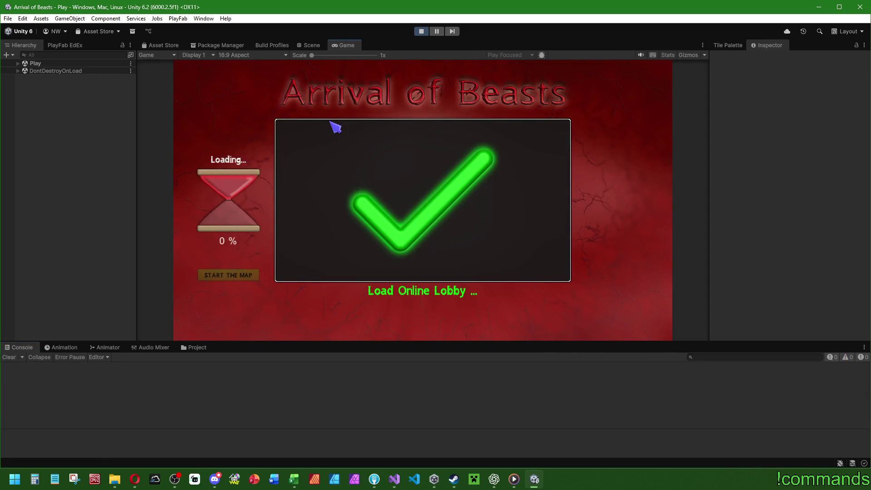
pyautogui.click(18, 71)
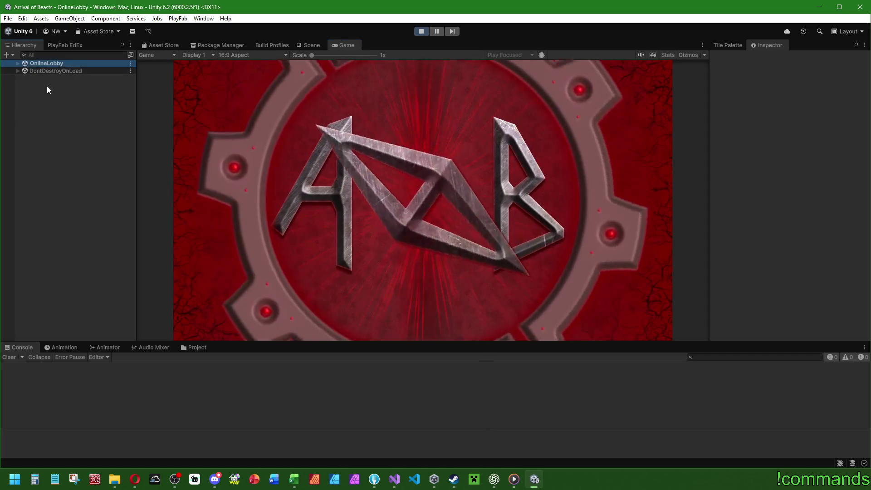
pyautogui.click(49, 85)
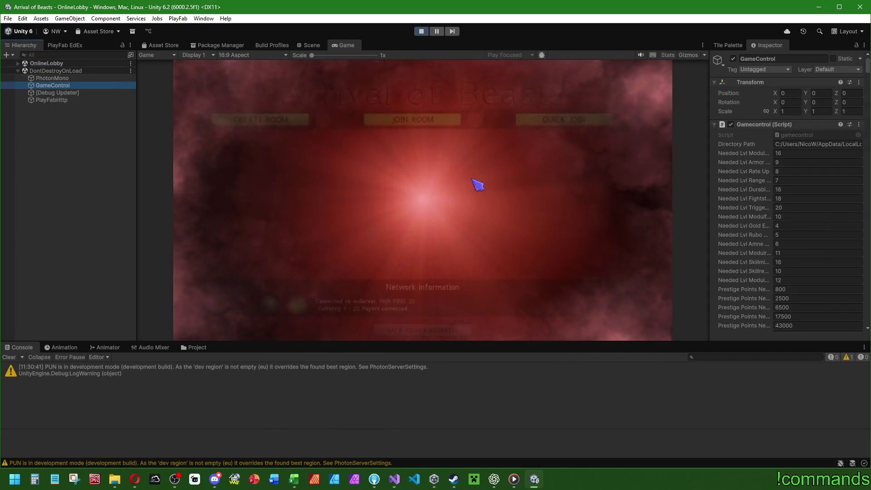
pyautogui.moveTo(868, 58); pyautogui.dragTo(869, 87)
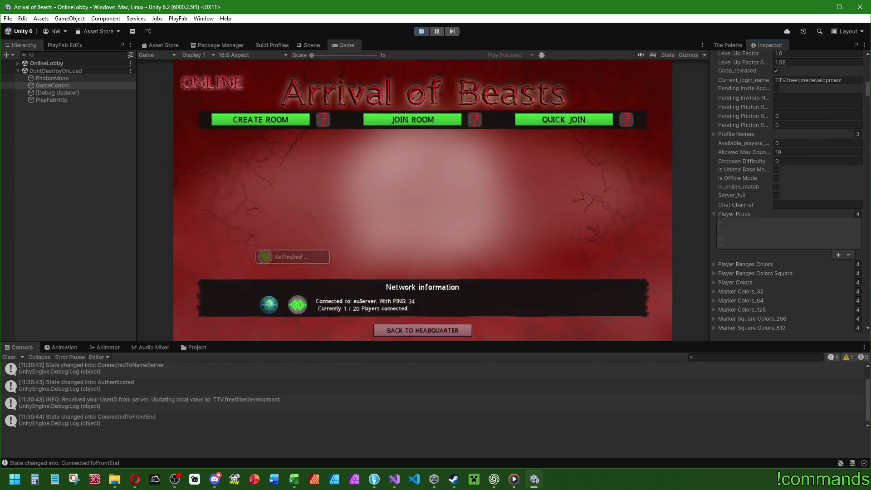
# Create a private room named 'Testroom' with a join pin.
pyautogui.click(452, 180)
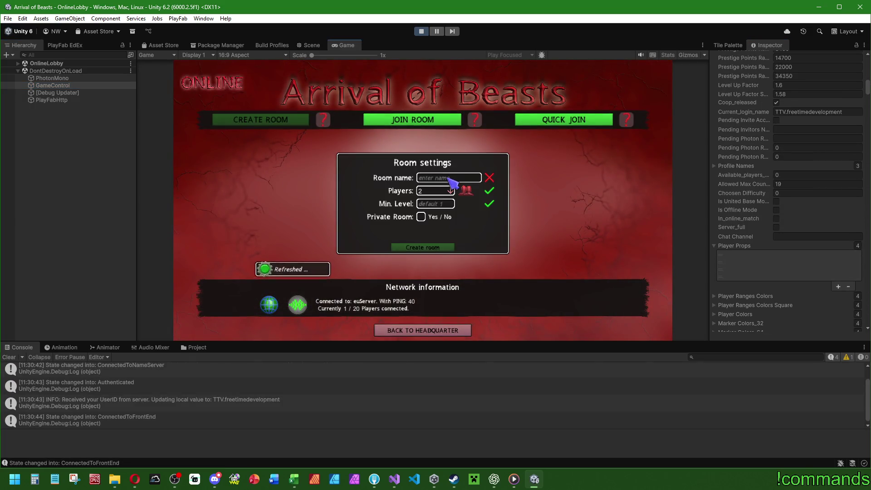
pyautogui.write('Testroom')
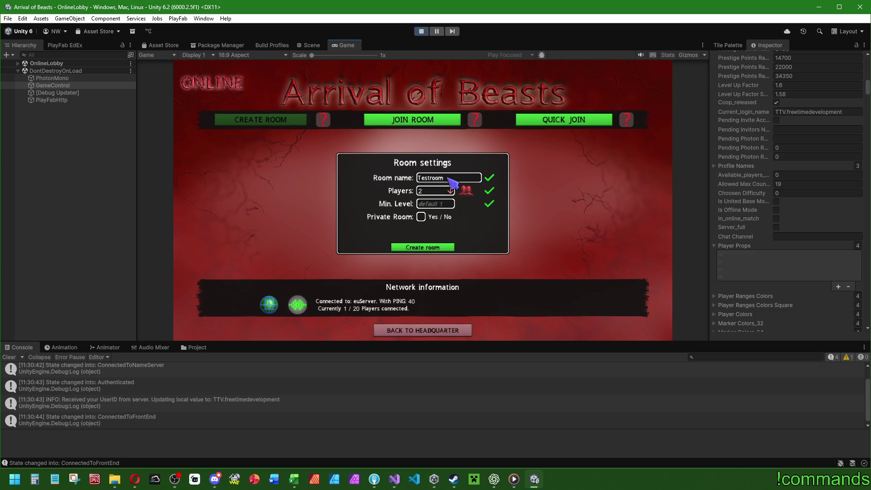
pyautogui.click(421, 217)
pyautogui.click(434, 230)
pyautogui.write('1234')
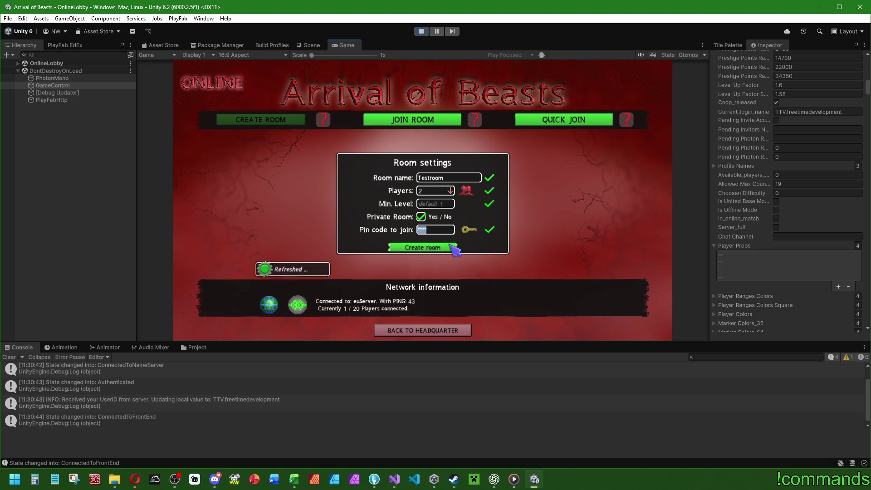
pyautogui.click(451, 246)
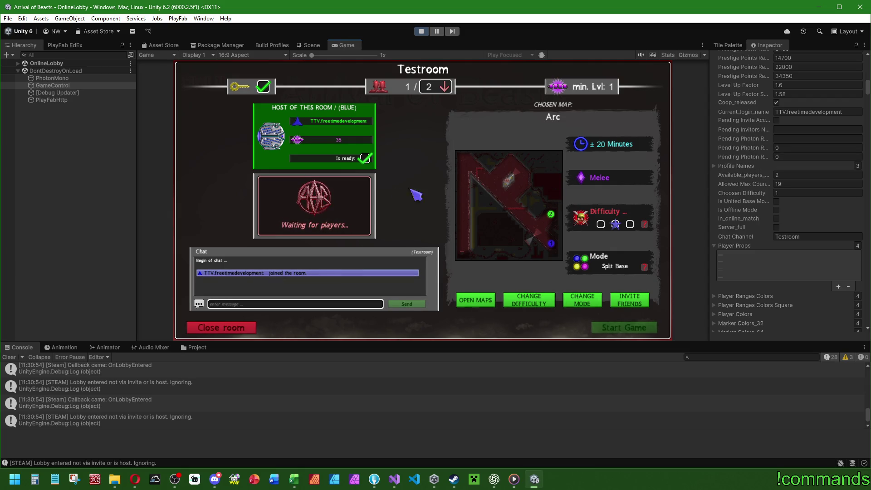
# Clear the console, close Testroom, clear it again, and go back to the headquarters.
pyautogui.click(8, 357)
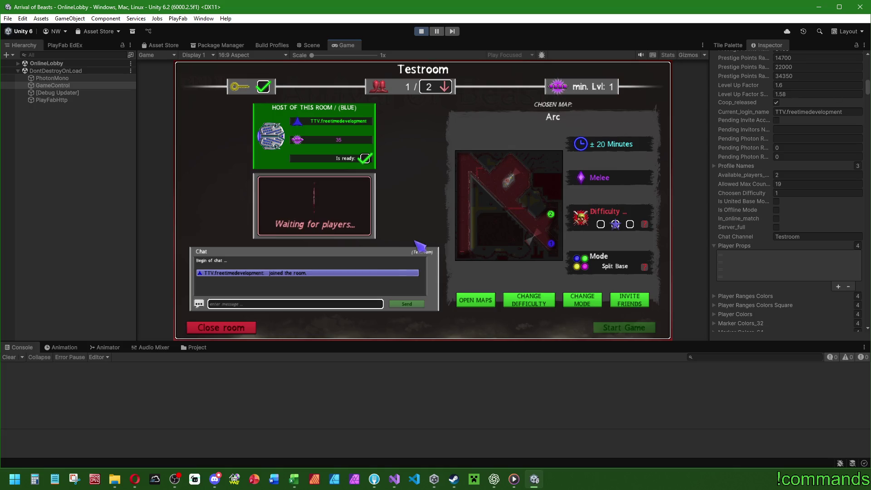
pyautogui.click(233, 329)
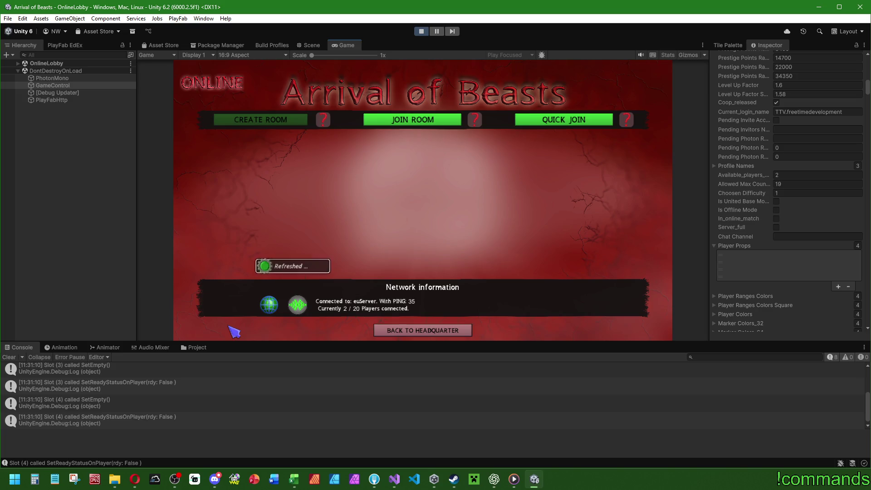
pyautogui.click(9, 357)
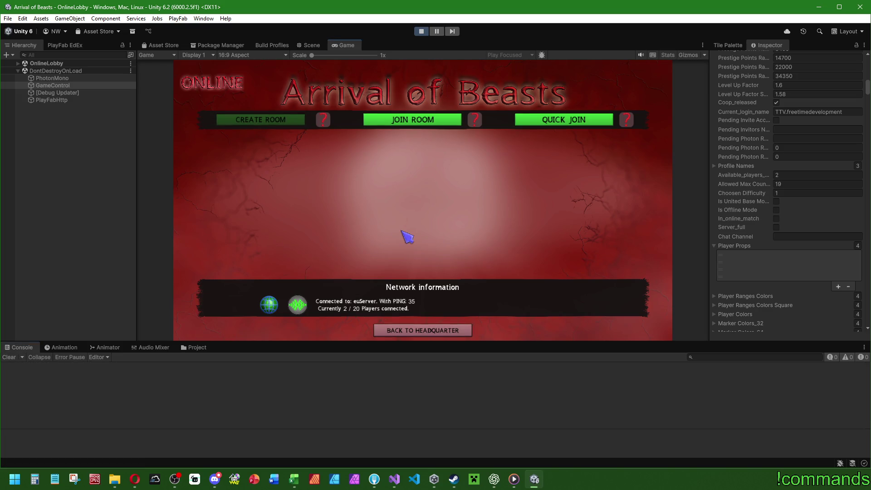
pyautogui.click(423, 330)
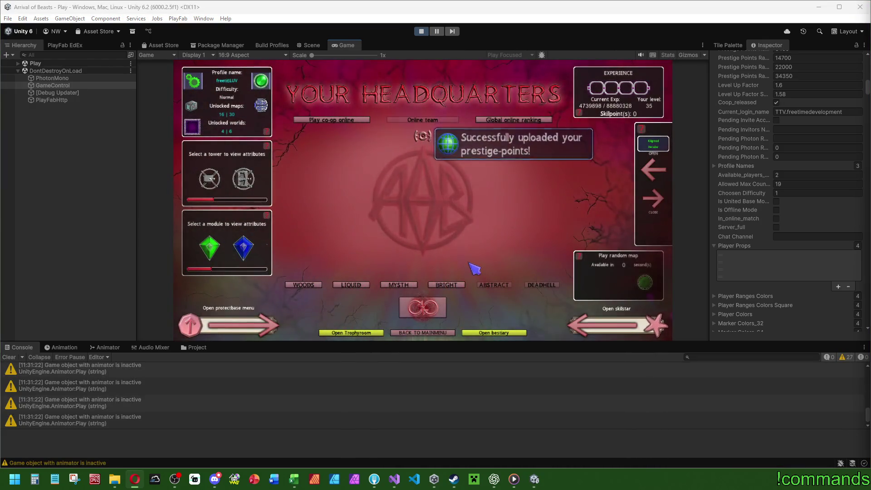
# Return to the main menu, refocus the Game view, and switch away from Unity.
pyautogui.click(423, 308)
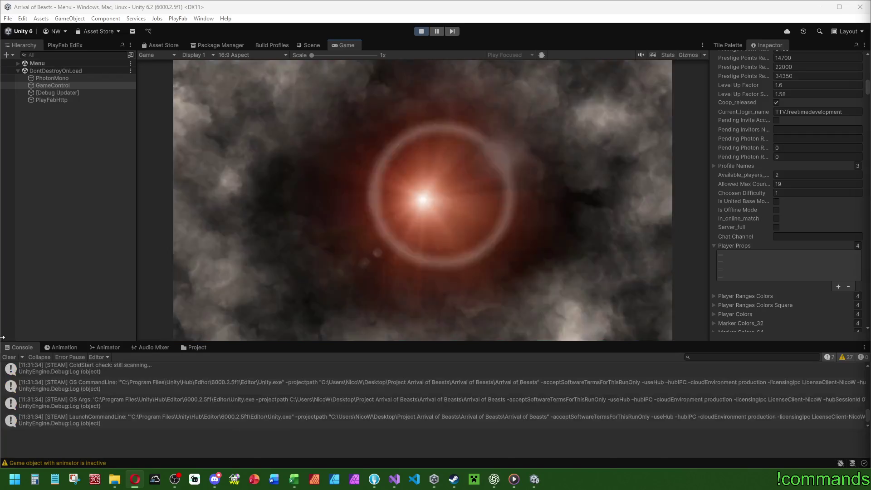
pyautogui.click(382, 261)
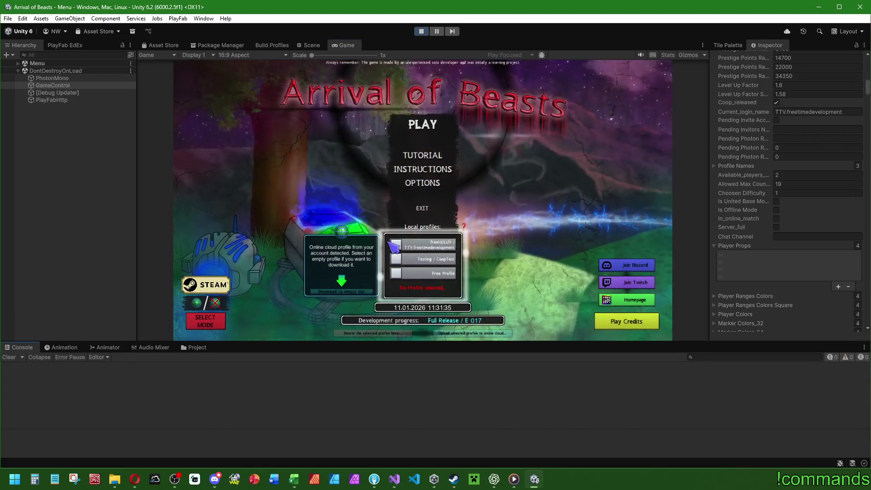
pyautogui.hotkey('alt', 'Tab')
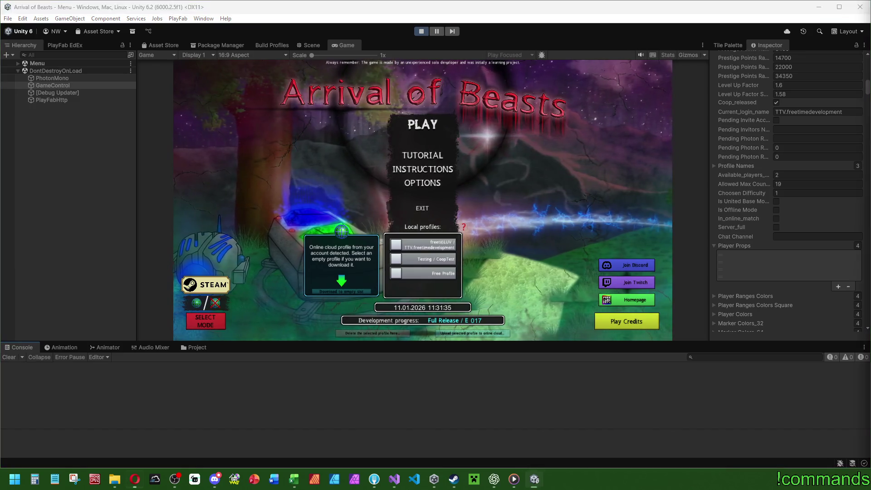